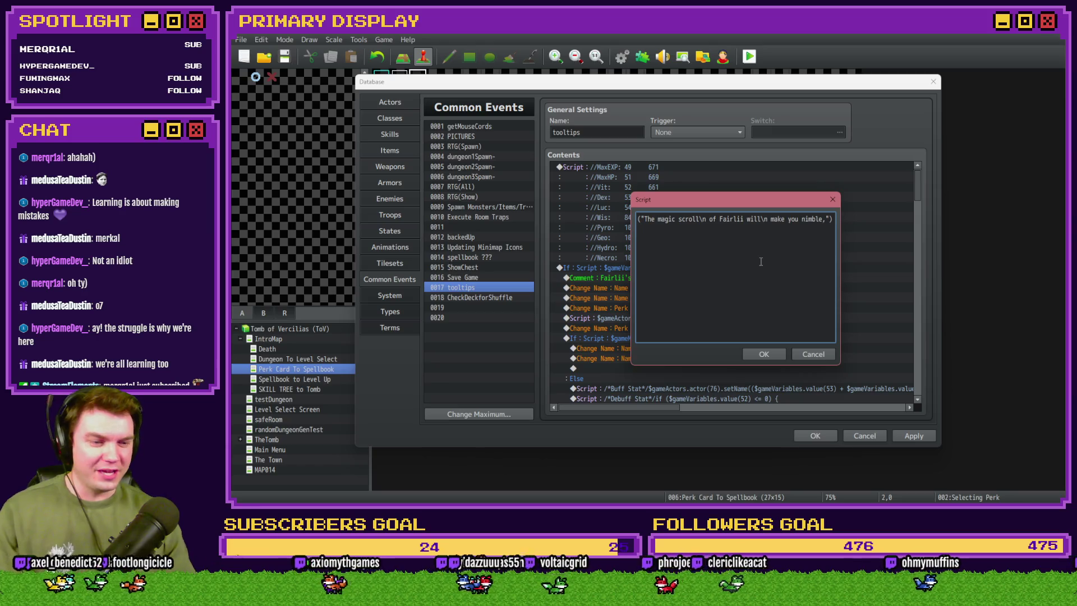
Replace the second script line's old text with the pasted health-cost description.
key("Escape")
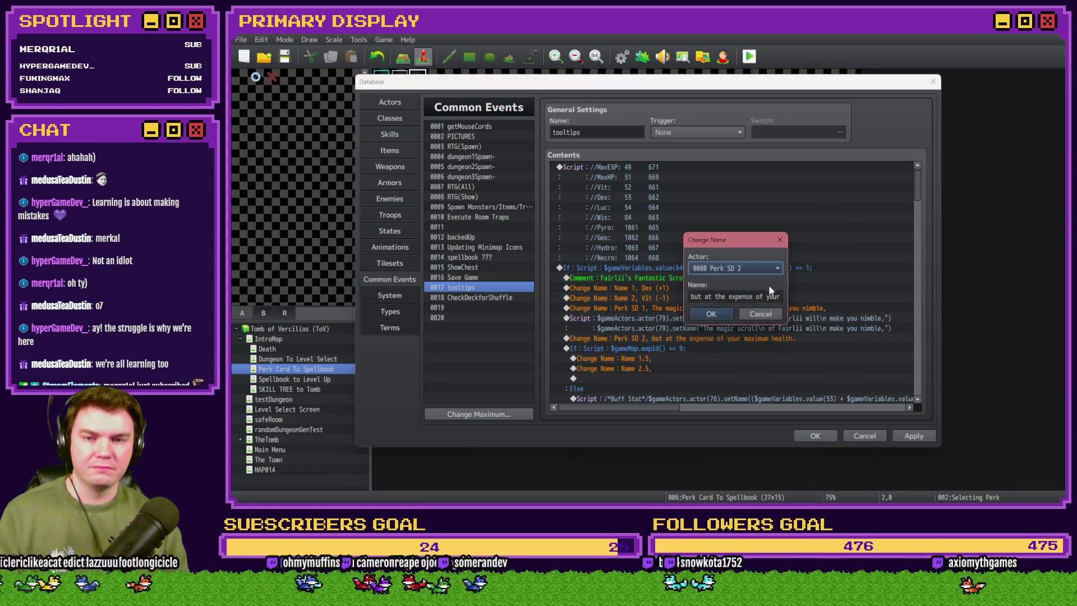
left_click(755, 319)
double_click(755, 318)
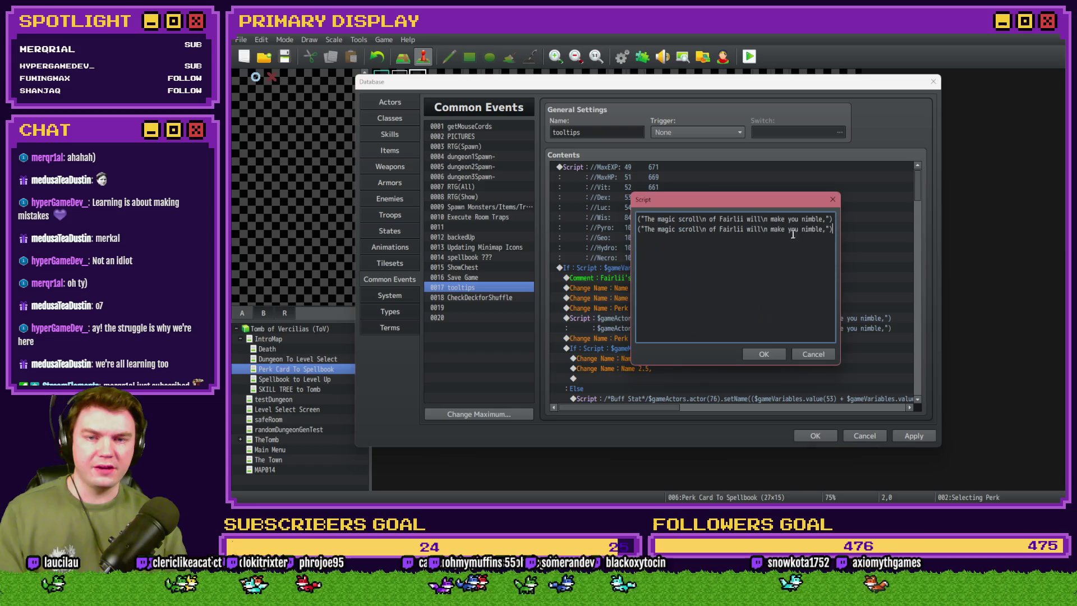
key("shift+Left")
key("shift+Left")
key("shift+Home")
key("shift+Right")
key("shift+Right")
key("shift+Right")
key("ctrl+v")
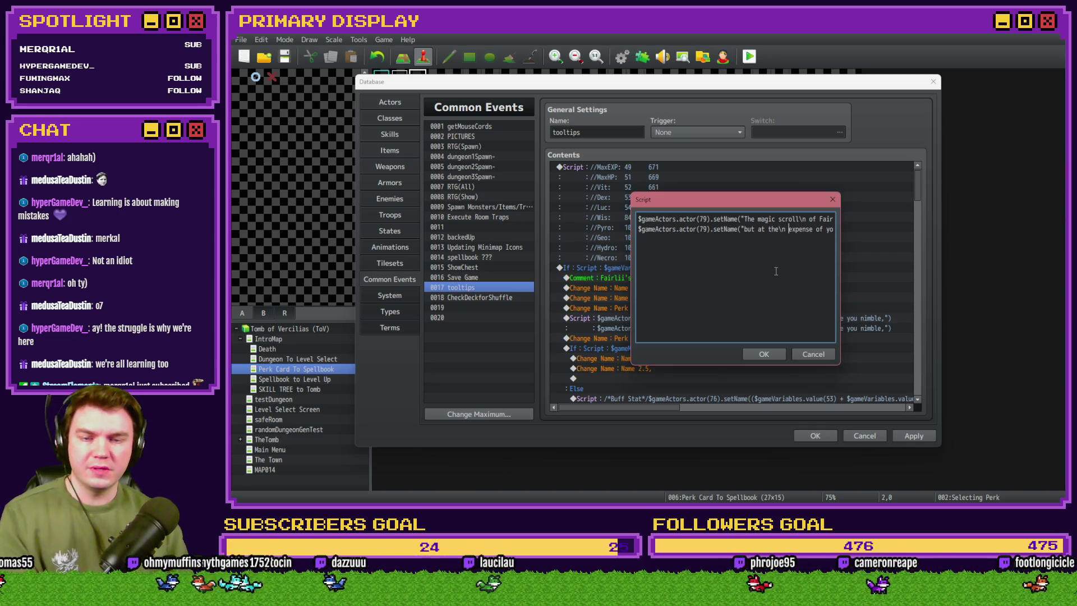
Make the second setName line target actor 80 and confirm the two-line script.
key("End")
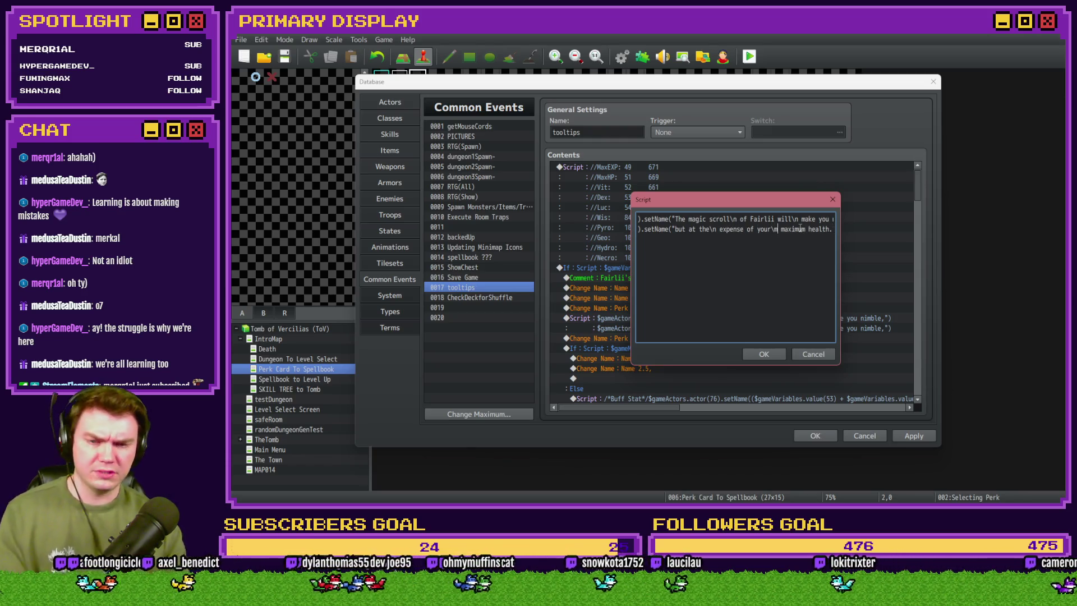
double_click(800, 228)
left_click_drag(800, 228, 639, 229)
left_click(676, 229)
key("BackSpace")
key("BackSpace")
type("80")
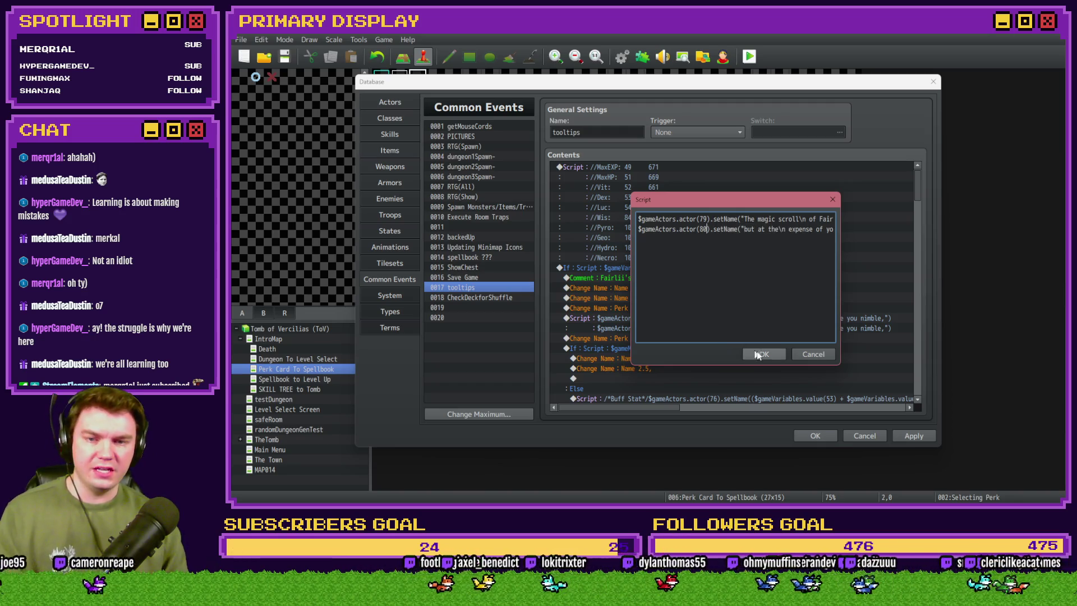
left_click(755, 354)
Delete the Perk SD 2 and Perk SD 1 Change Name rows and apply the edits.
double_click(691, 341)
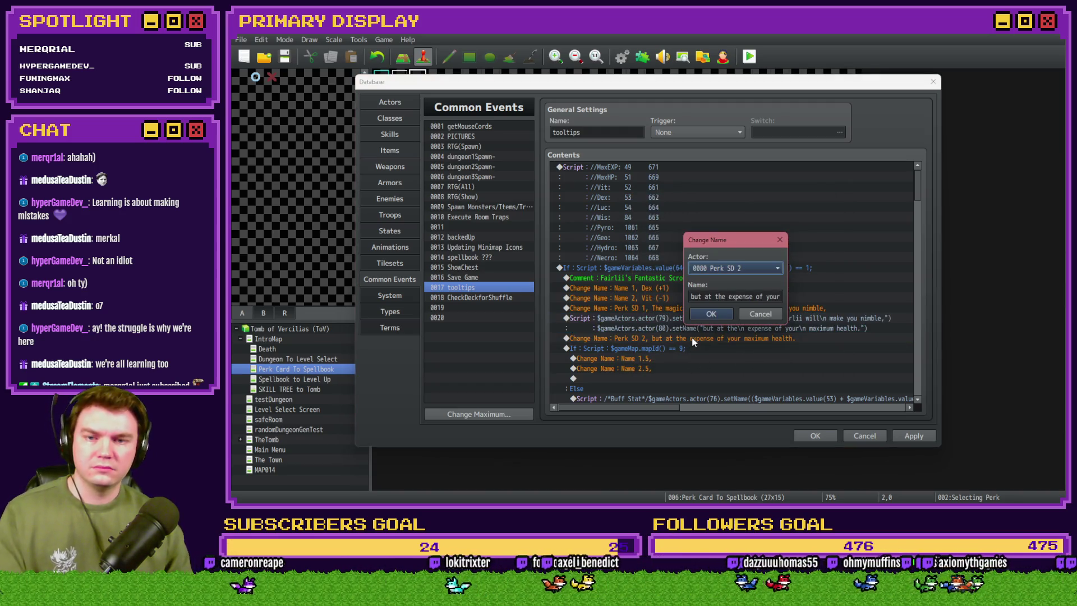
key("Escape")
key("Delete")
left_click(684, 309)
key("Delete")
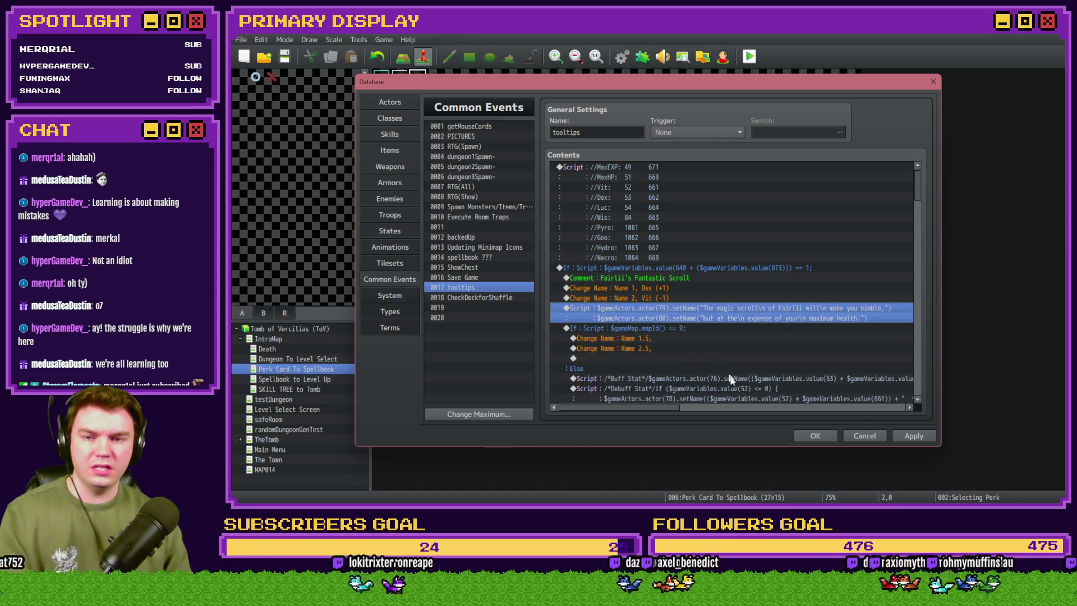
left_click(814, 435)
Save and playtest, then hover Fairlii's Fantastic Scroll to show its wrapped description and DEX/VIT changes.
left_click(749, 57)
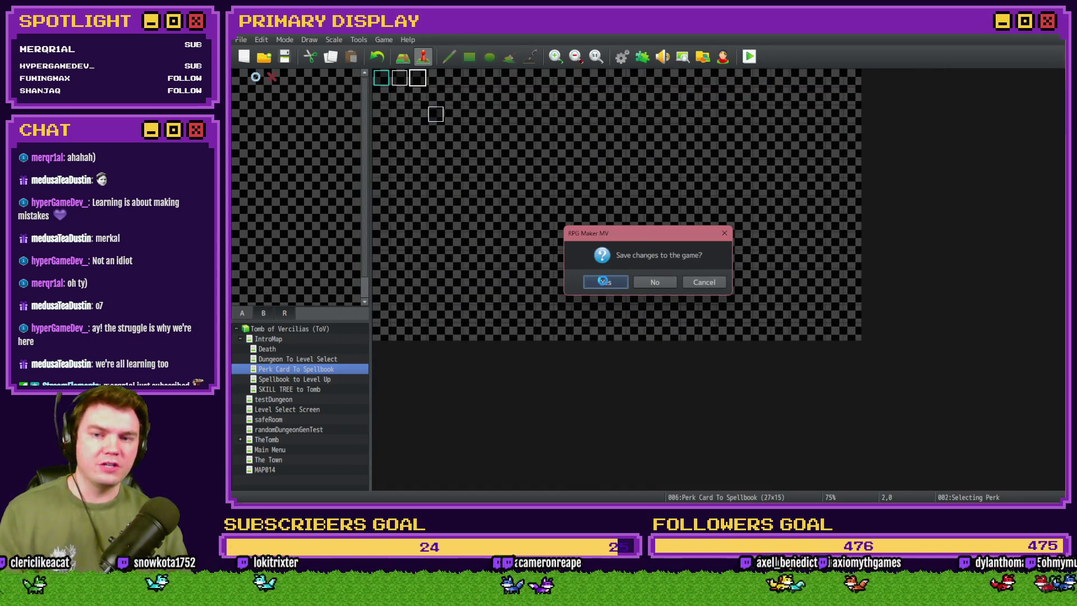
left_click(603, 280)
left_click_drag(891, 175, 539, 69)
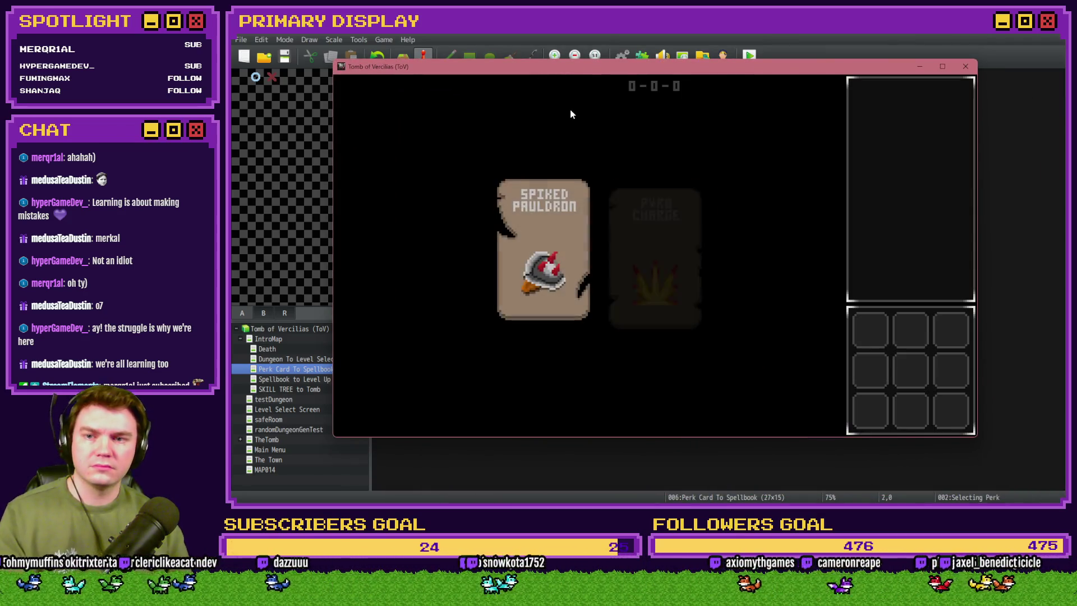
mouse_move(779, 207)
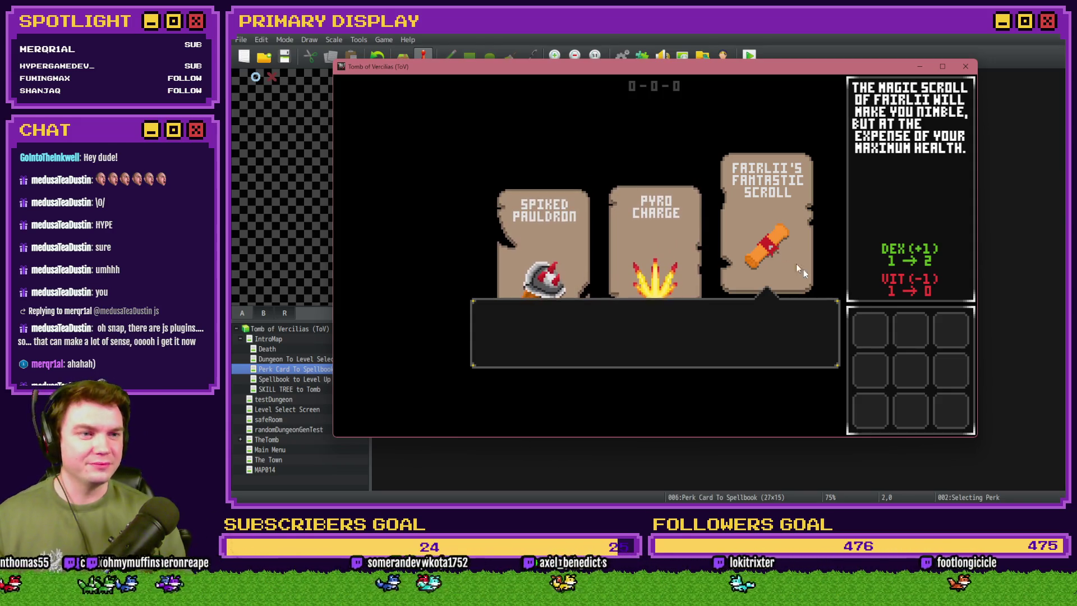
Click Fairlii's Fantastic Scroll card to dismiss its description tooltip.
left_click(793, 260)
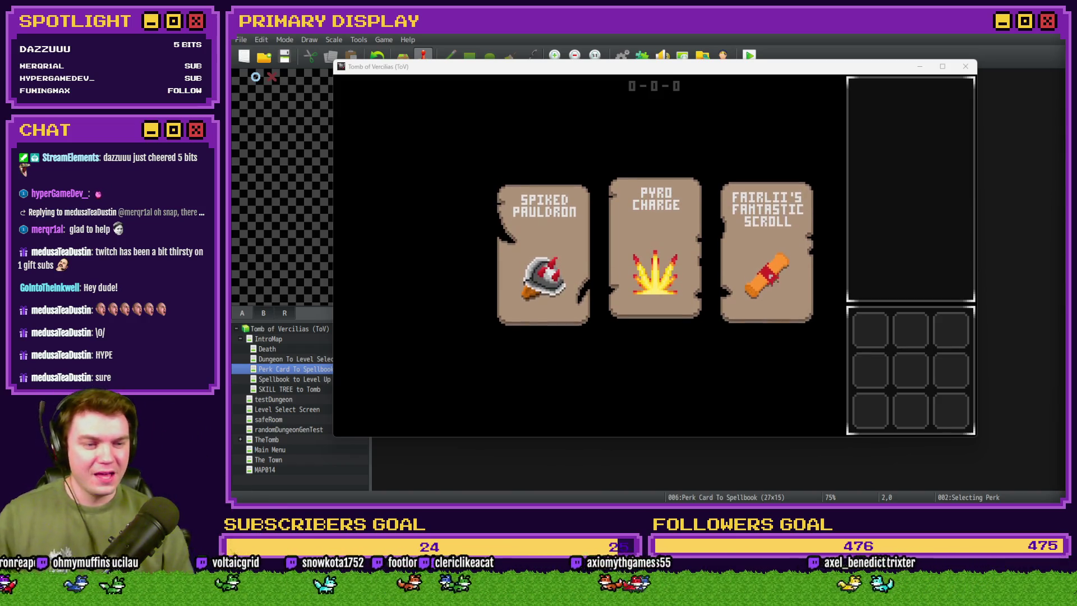
Hover Pyro Charge, then Fairlii's Fantastic Scroll to redisplay its DEX +1, VIT -1 tooltip.
mouse_move(651, 278)
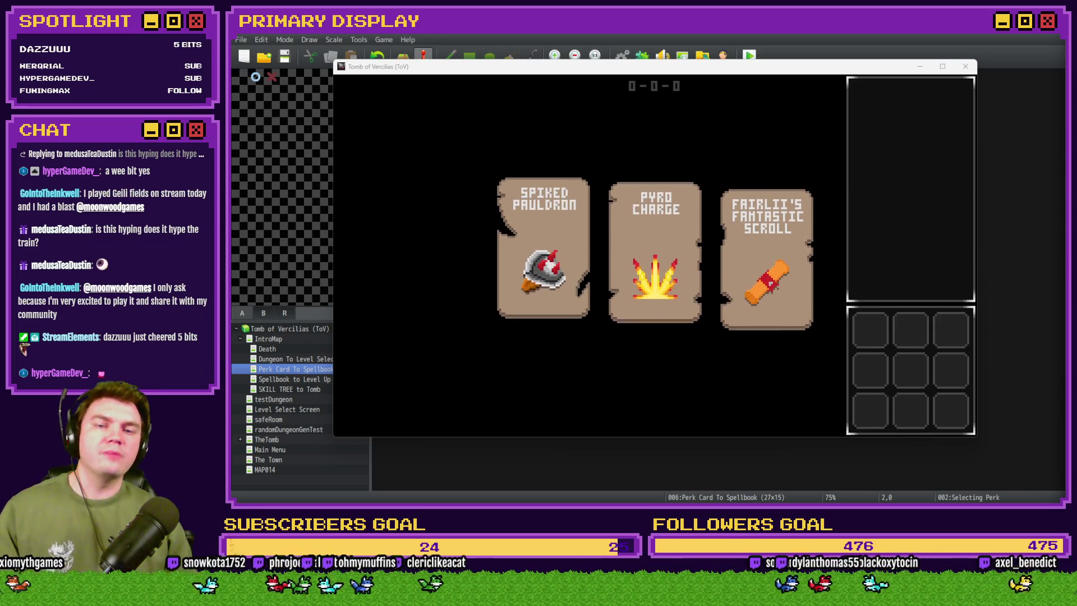
mouse_move(734, 217)
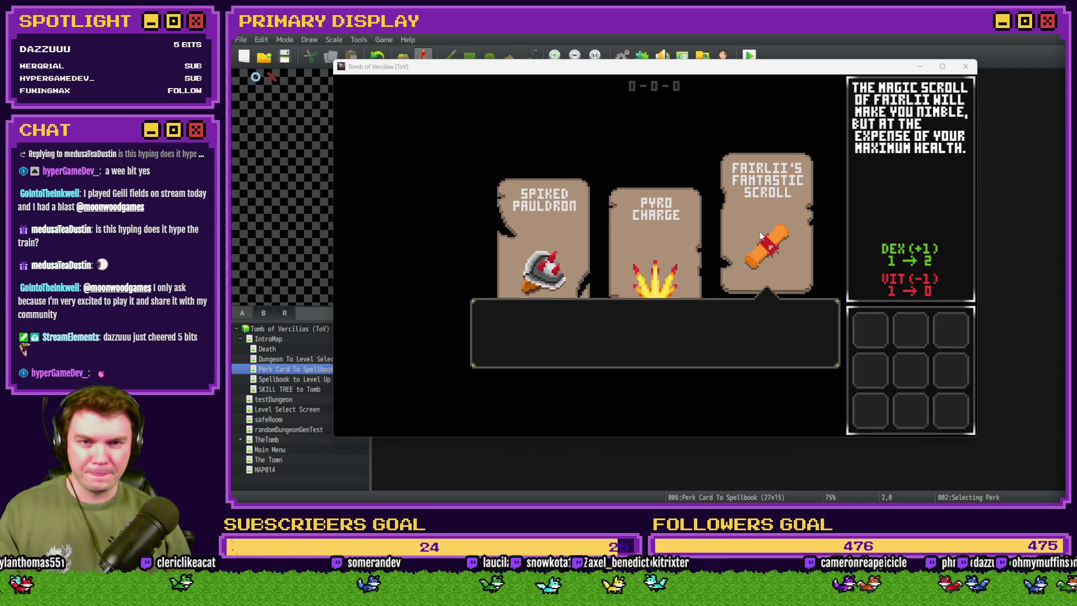
Check the scroll card's tooltip in the game window, then close the playtest.
left_click(786, 68)
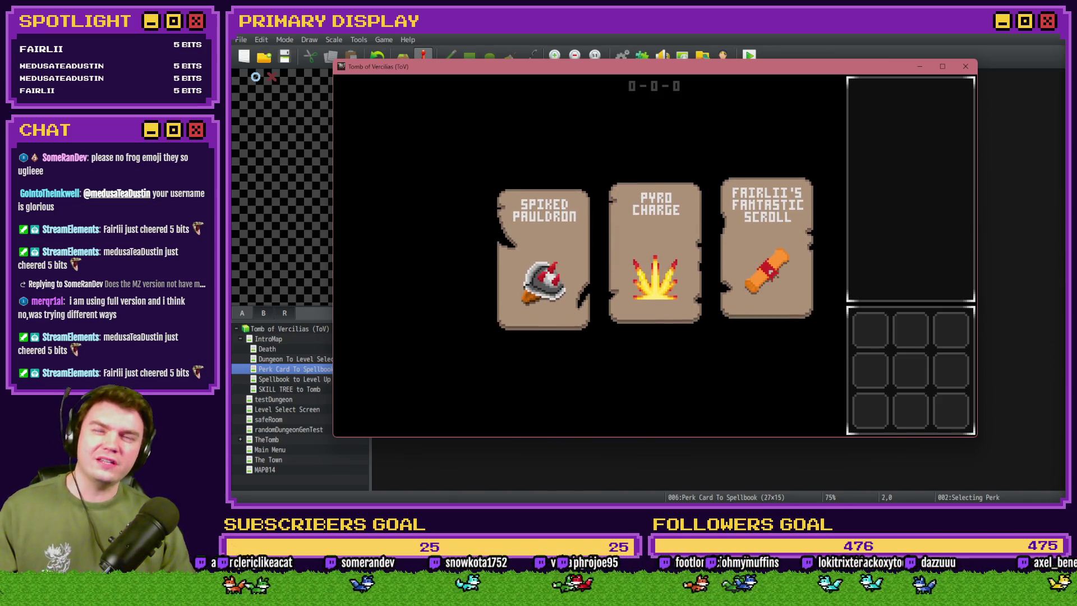
mouse_move(798, 272)
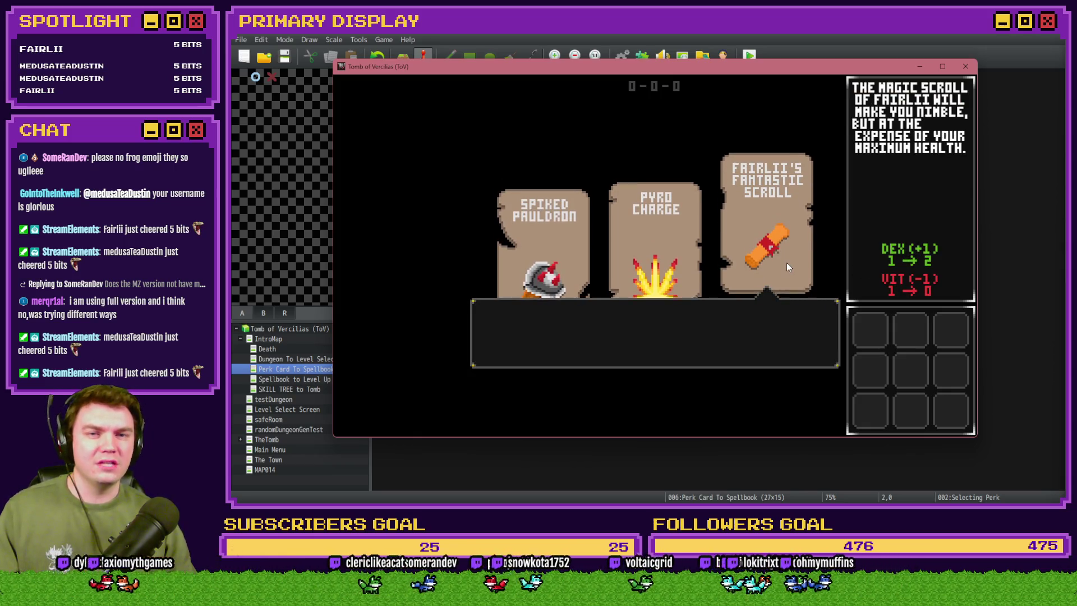
left_click(965, 66)
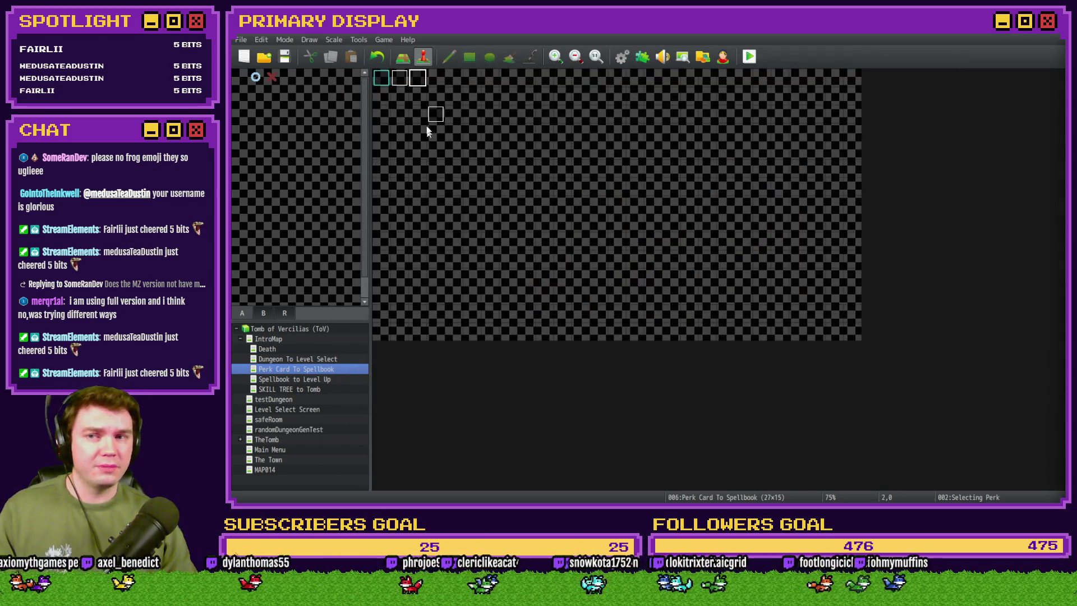
Change the Selecting Perk event's trigger from Parallel to Action Button.
double_click(419, 81)
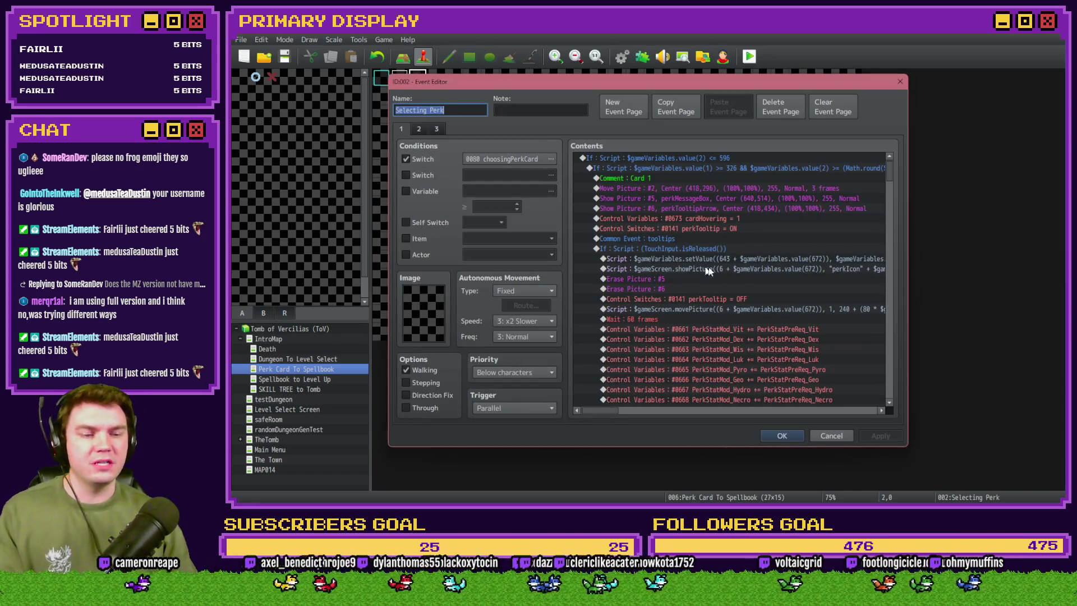
scroll(732, 305, "down", 1)
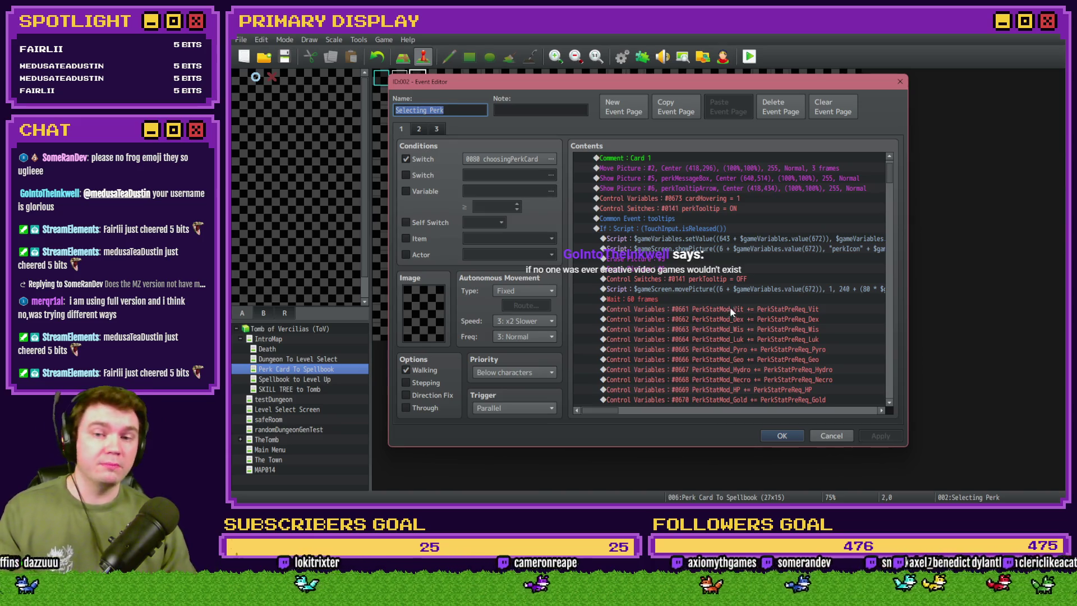
left_click(530, 408)
left_click(527, 420)
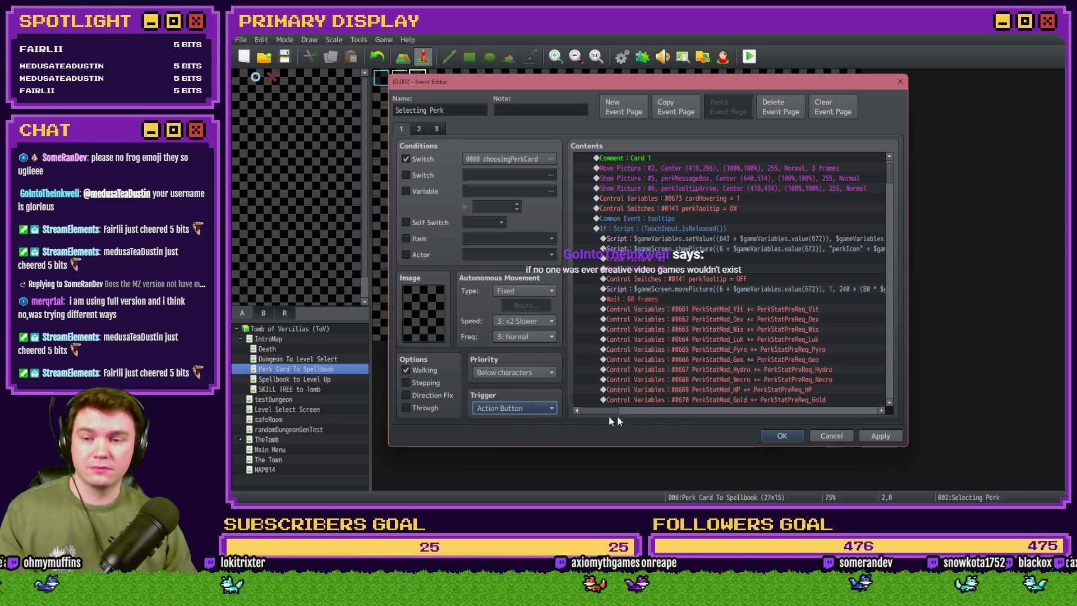
Save the Selecting Perk event changes and close the Event Editor.
left_click(777, 435)
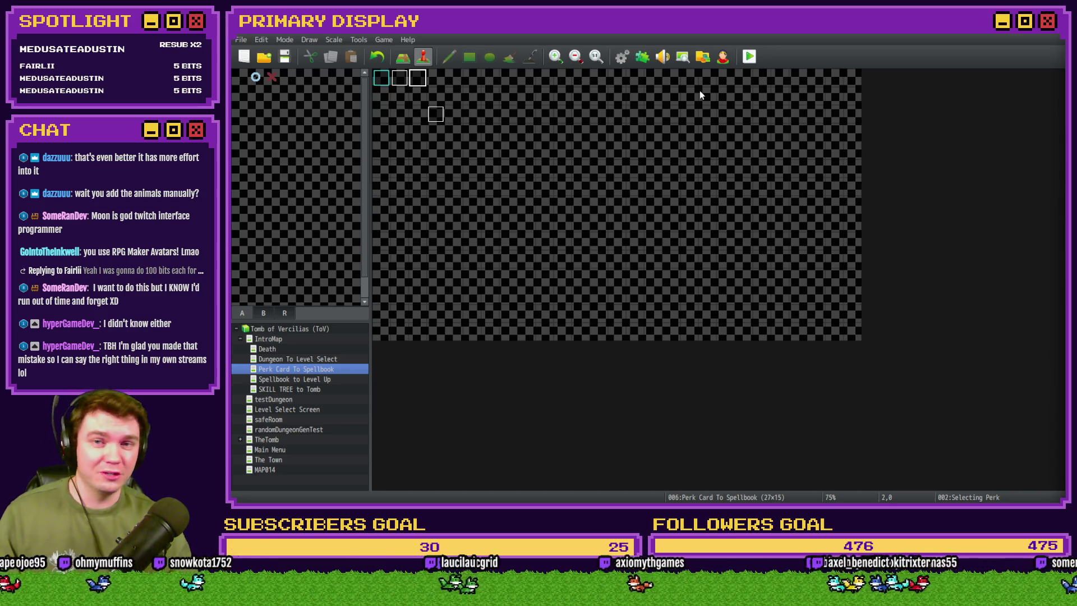
Save and playtest, then open the F9 debug window at switches 0121-0130.
left_click(749, 57)
left_click(605, 282)
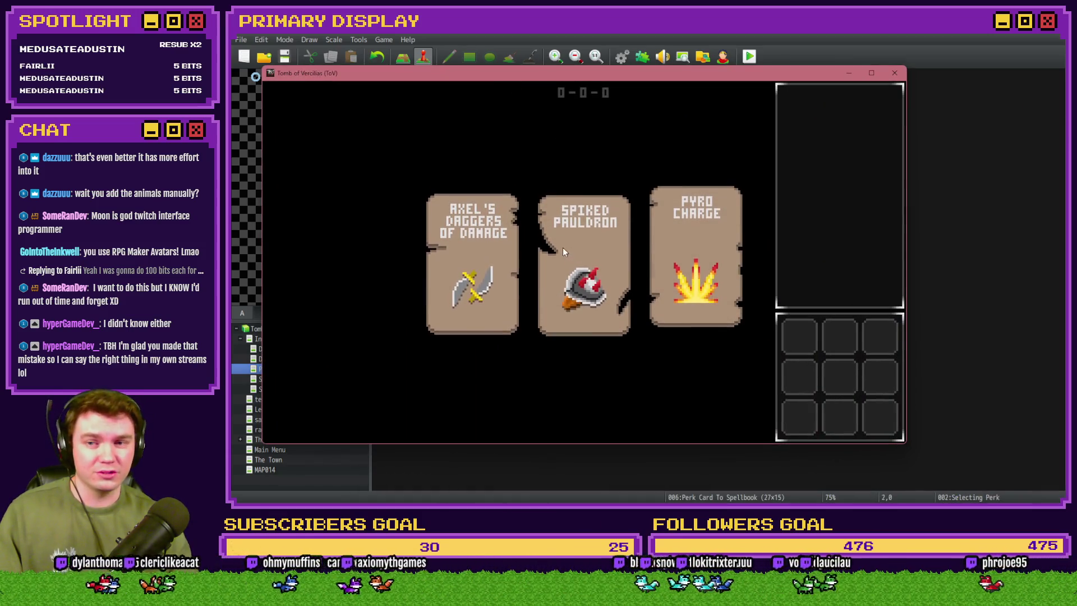
key("F9")
key("Escape")
key("F9")
Inspect the spell slot switches, close the debug window, and bring up Super Tools Engine with F12.
left_click(327, 314)
left_click(328, 314)
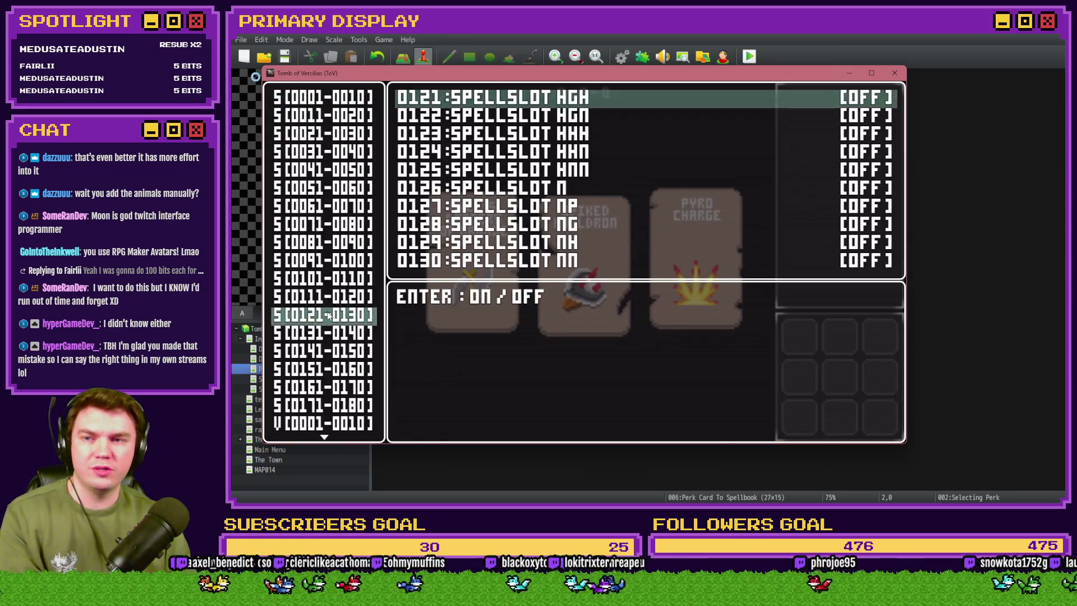
key("Escape")
key("Down")
key("Down")
key("Escape")
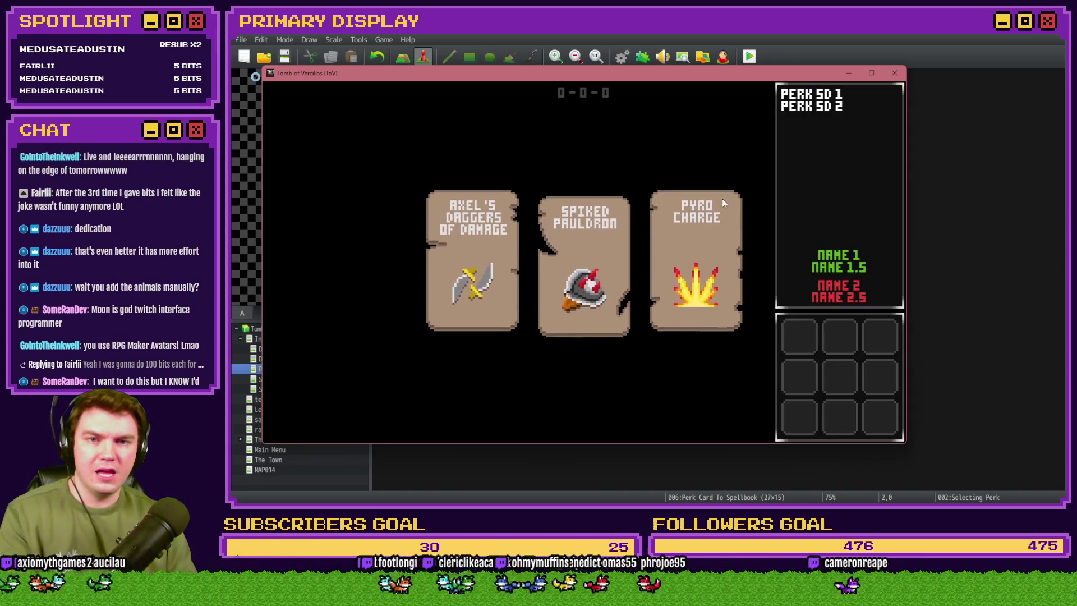
key("F12")
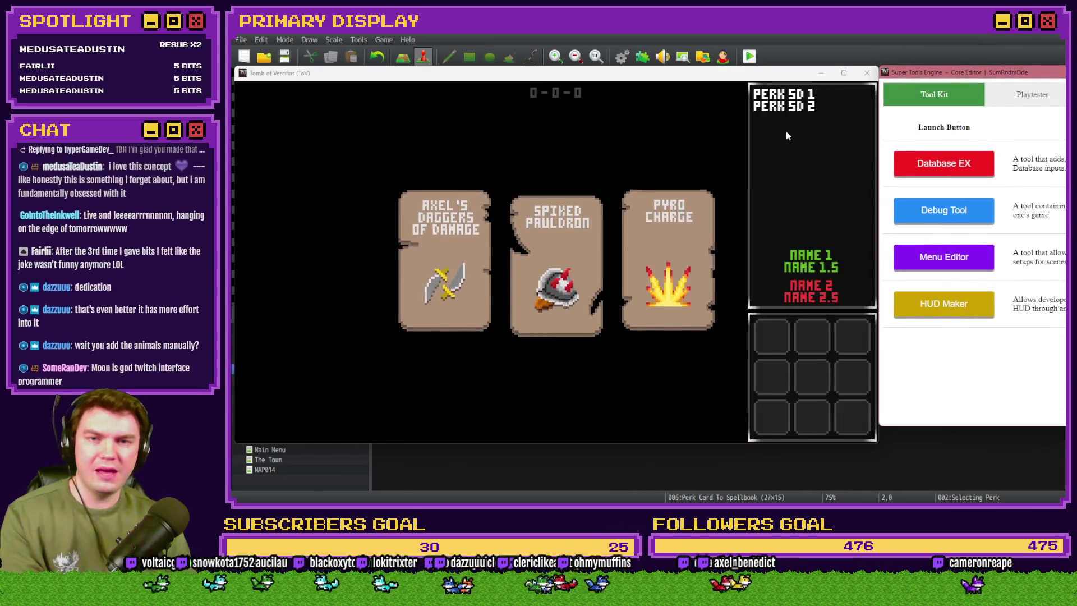
In HUD Maker, select the side panel's Multiline Text Element 290.
left_click(943, 304)
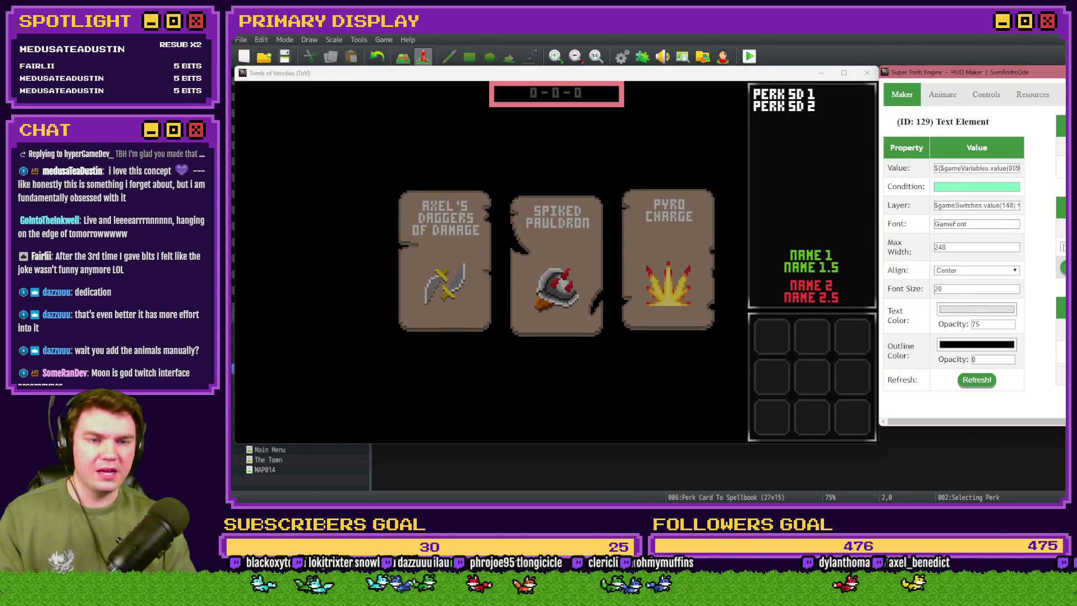
left_click(812, 185)
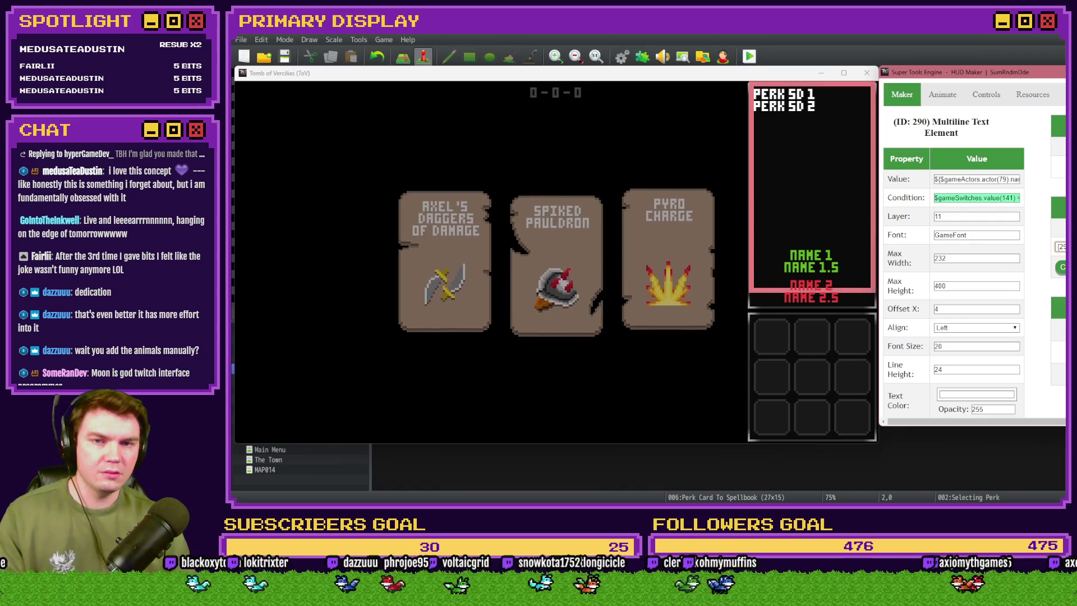
left_click(955, 327)
left_click(955, 338)
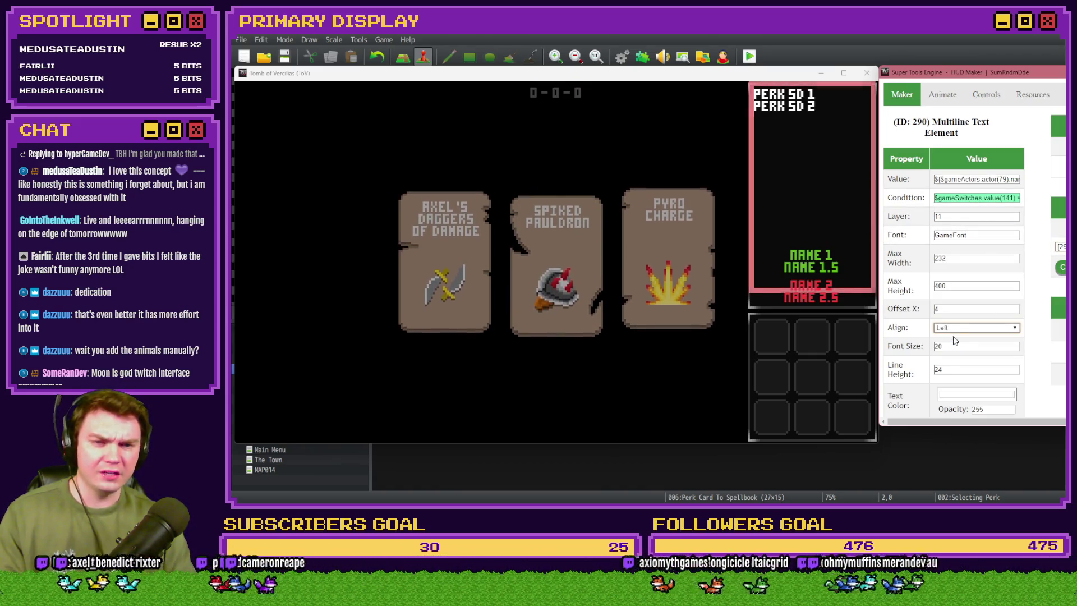
scroll(926, 337, "down", 2)
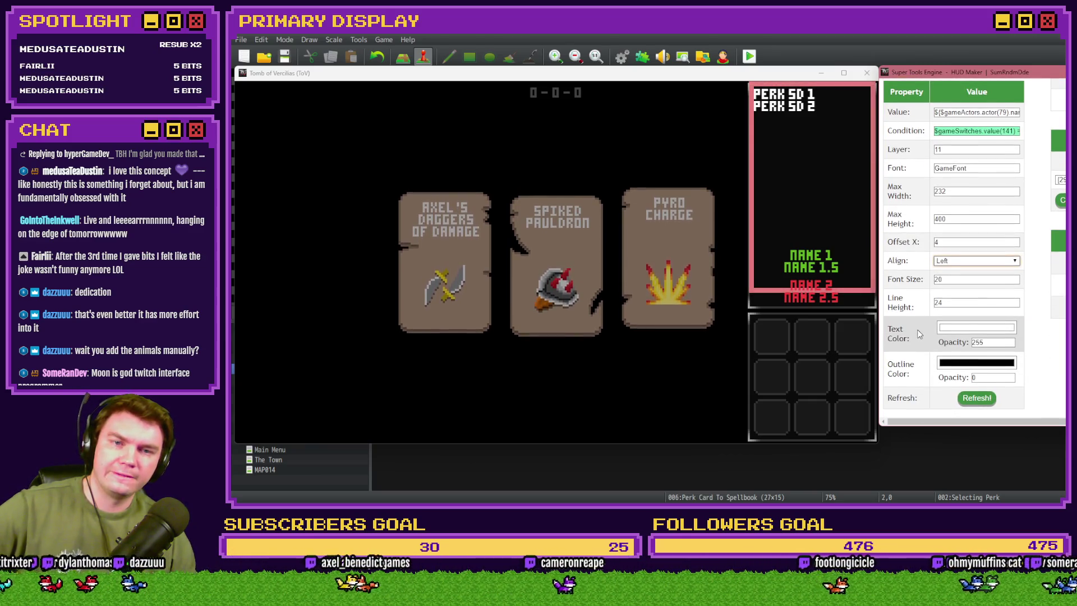
scroll(917, 329, "up", 2)
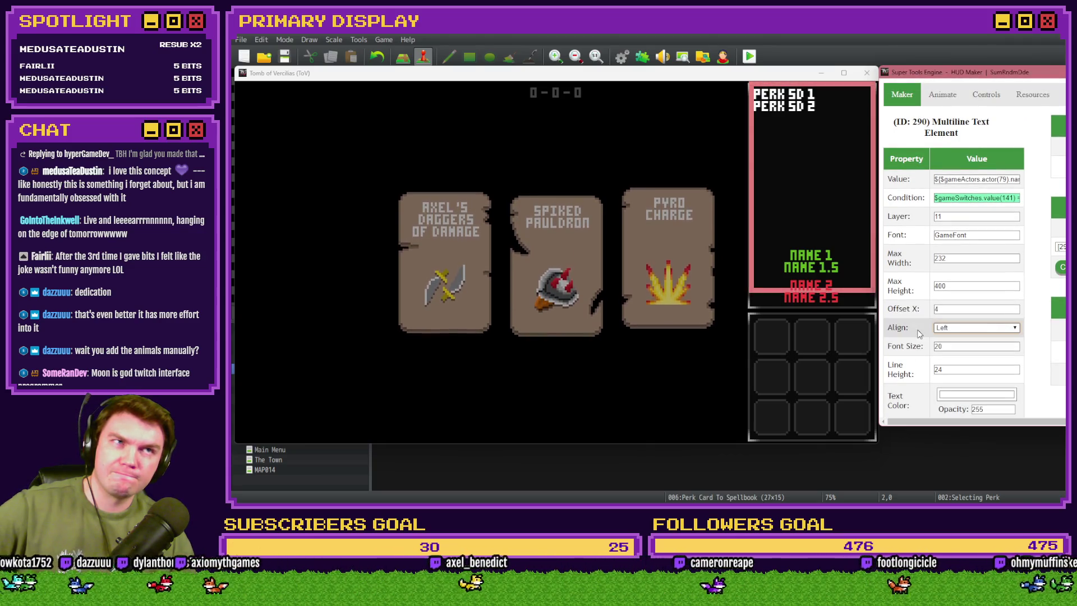
scroll(917, 332, "down", 2)
Set the perk text's Align to Right after previewing Center.
left_click(953, 261)
left_click(946, 278)
left_click(977, 398)
left_click(965, 262)
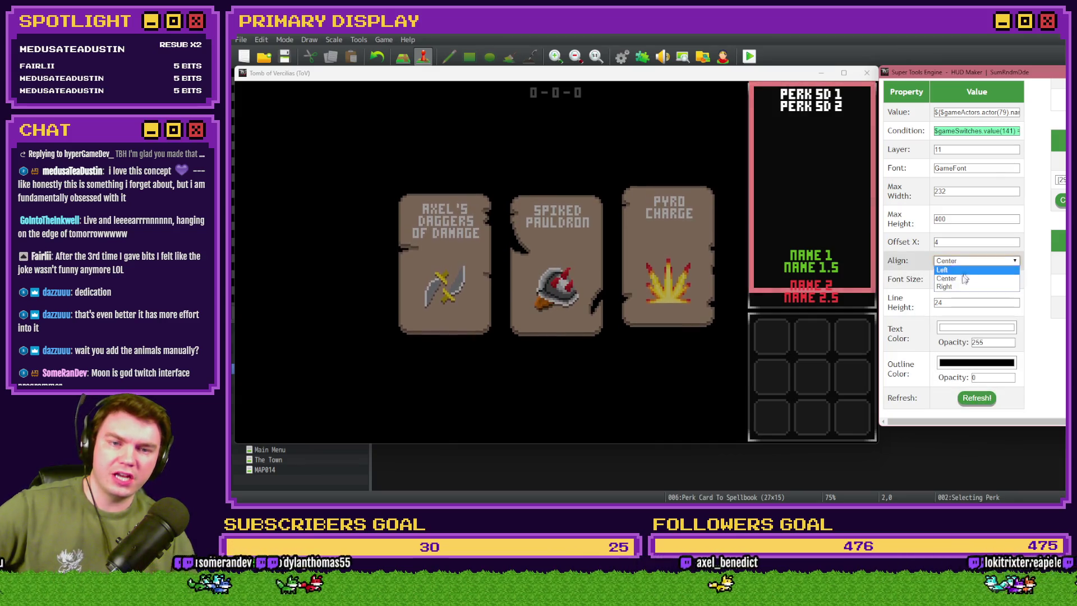
left_click(944, 286)
left_click(976, 397)
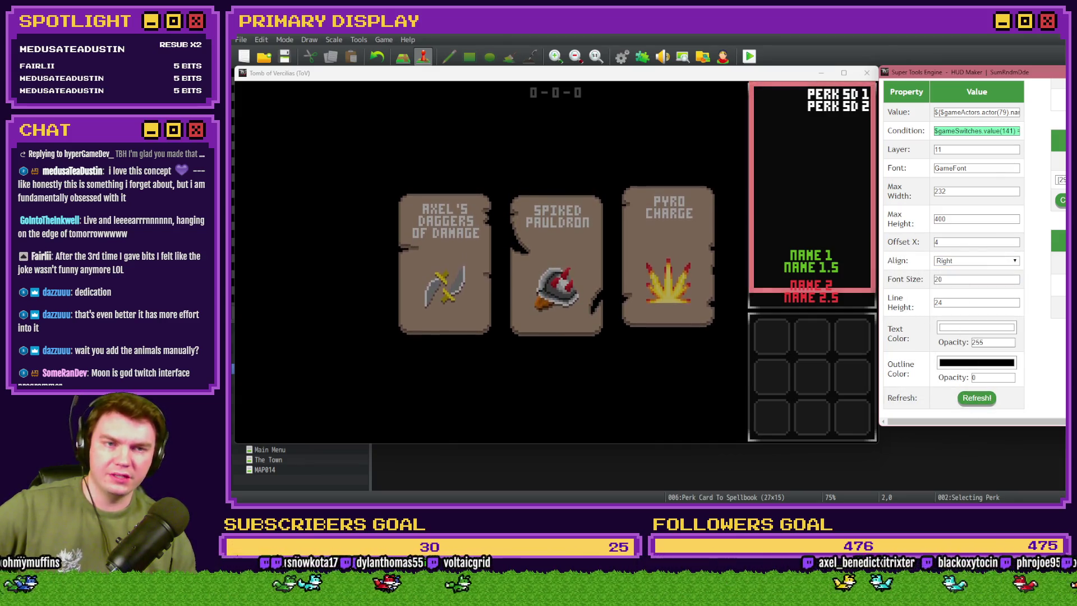
left_click_drag(775, 79, 927, 79)
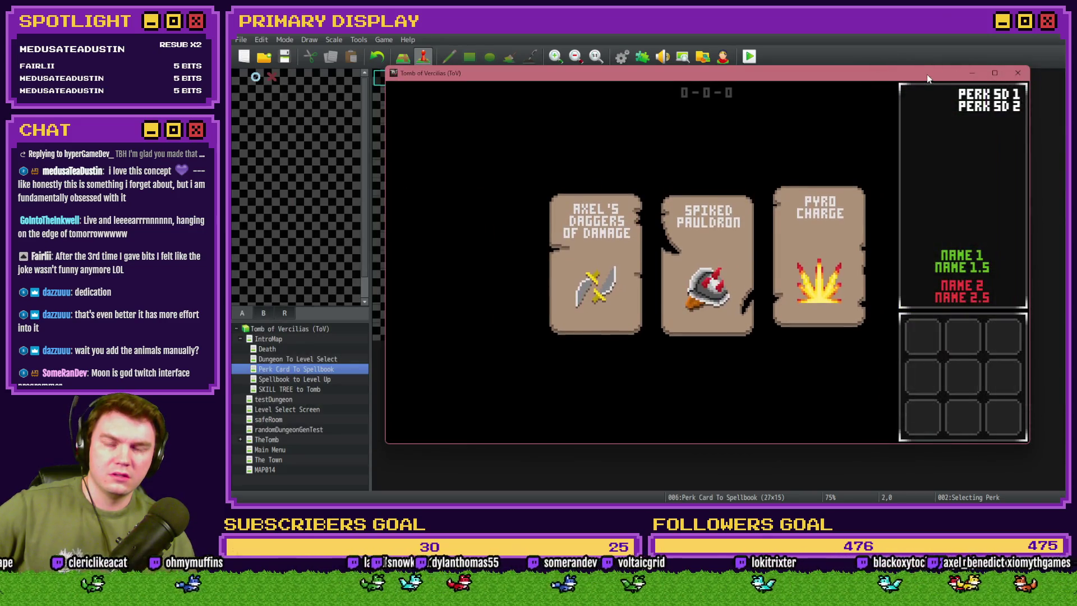
Close the playtest and set the Selecting Perk event's trigger back to Parallel.
key("alt+F4")
double_click(422, 89)
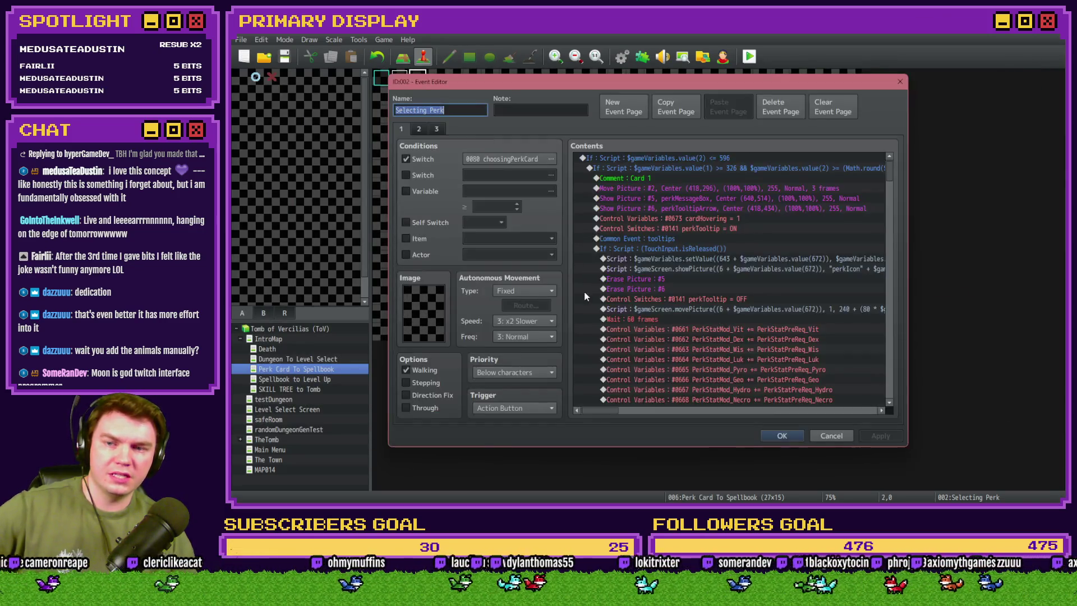
left_click(507, 408)
left_click(503, 467)
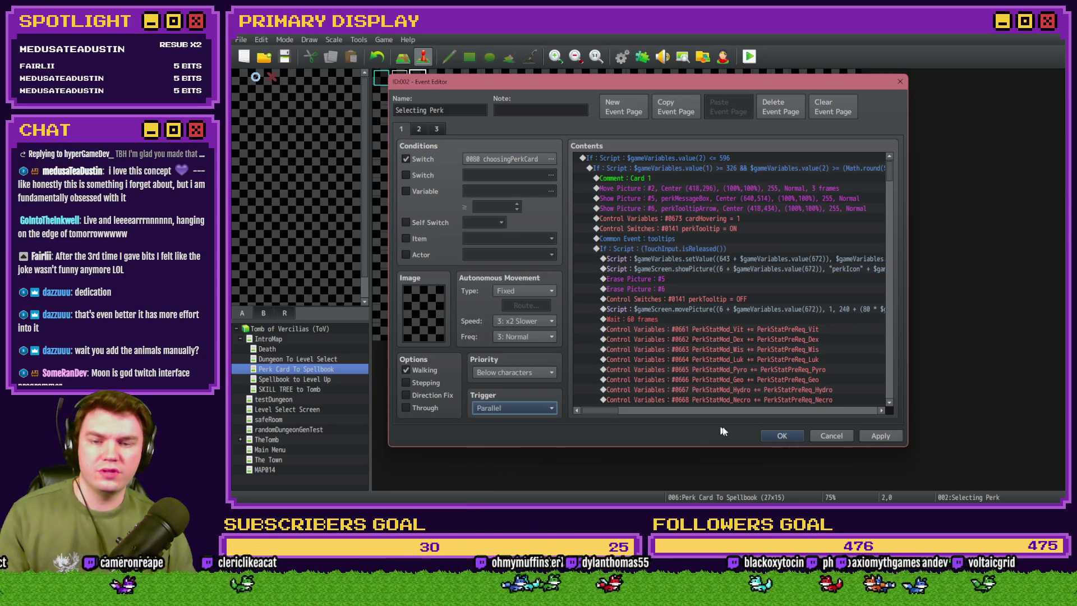
left_click(782, 435)
Save and playtest, hover a perk card to check its tooltip, then close the game.
left_click(749, 56)
left_click(620, 280)
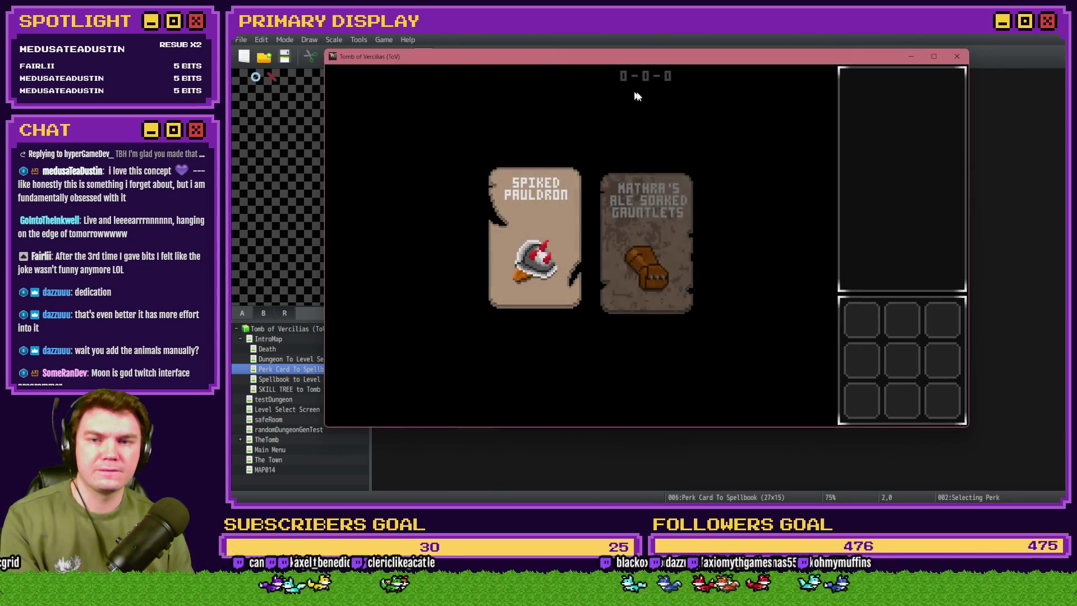
mouse_move(776, 192)
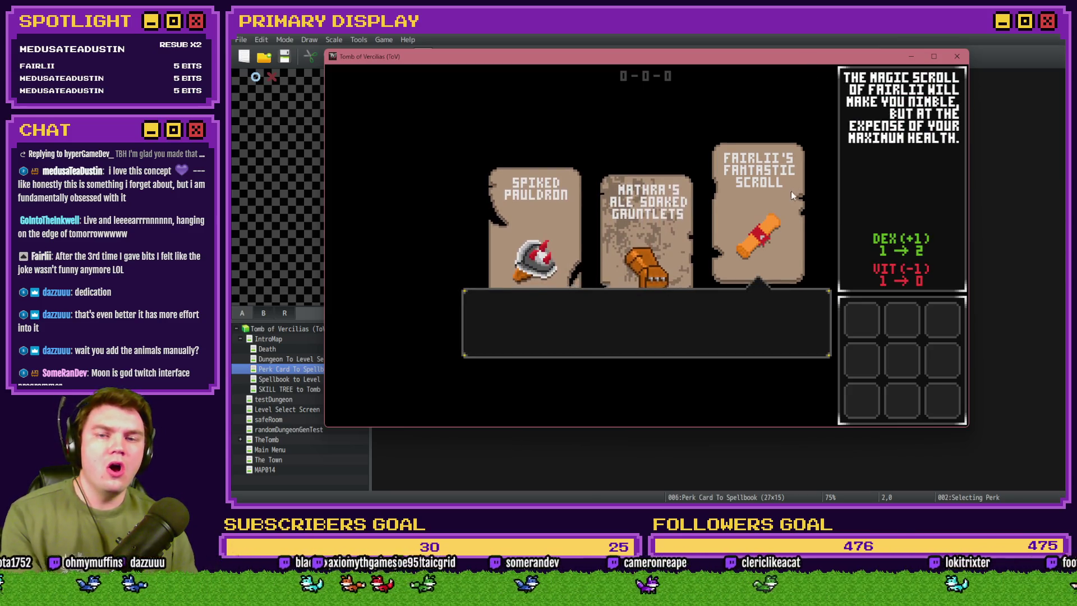
left_click(956, 56)
double_click(417, 78)
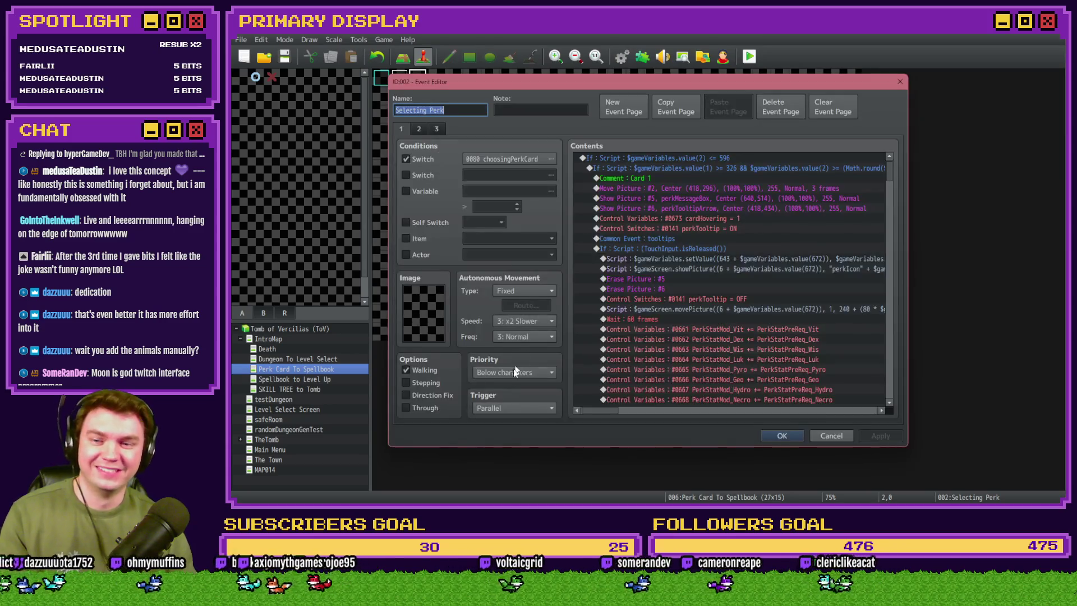
Set the event's trigger and confirm the Event Editor.
left_click(513, 408)
left_click(507, 420)
left_click(774, 429)
Save the project and start a new playtest.
left_click(749, 56)
left_click(620, 279)
double_click(617, 277)
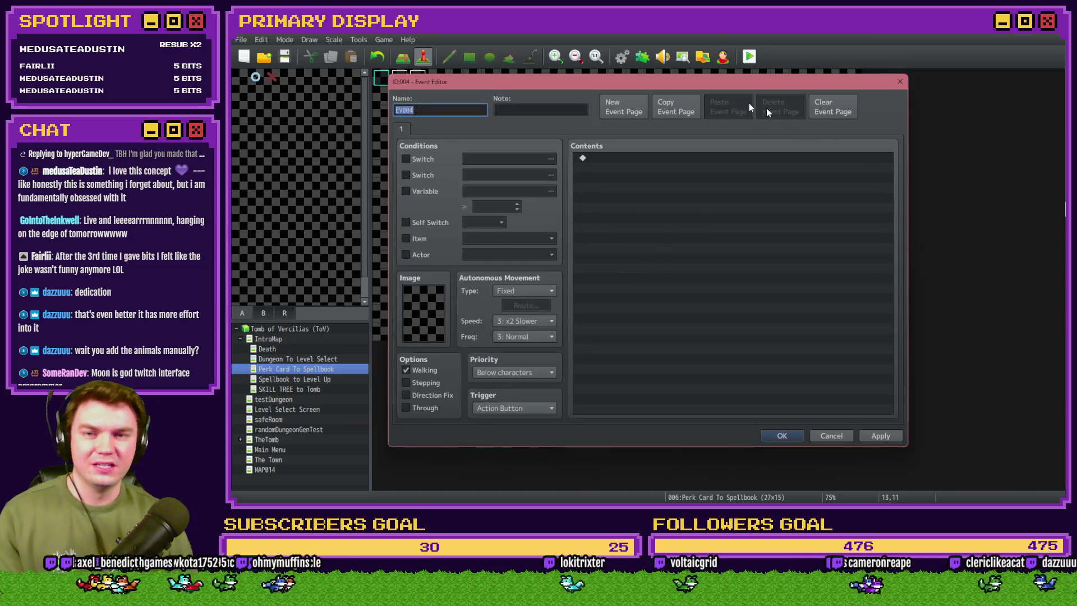
key("Escape")
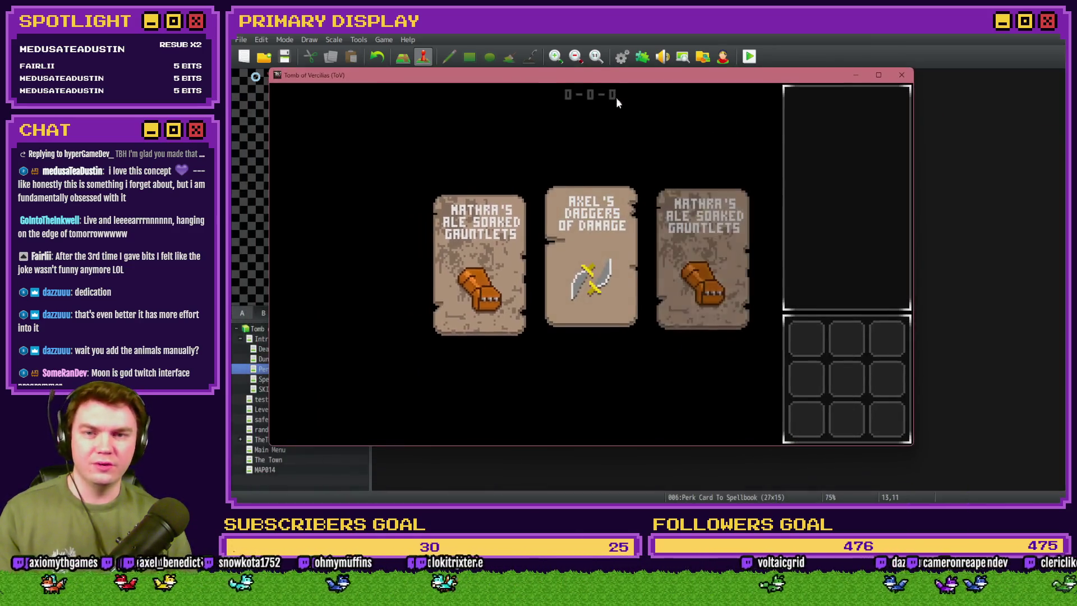
Turn on switch 0141 PERKTOOLTIP in the F9 debug list, then launch Super Tools Engine's HUD Maker.
key("F9")
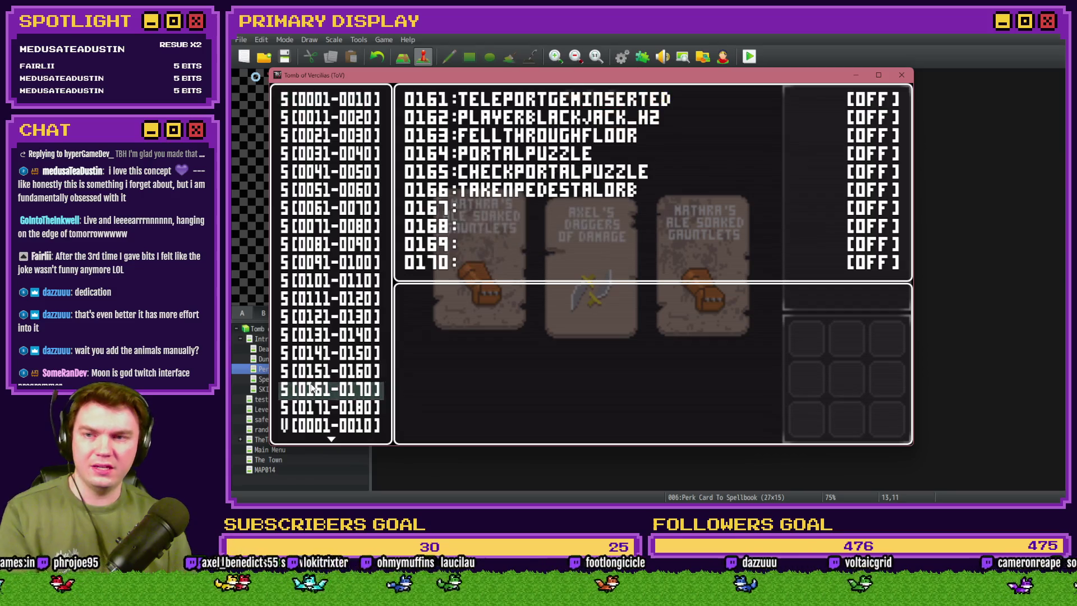
key("Up")
key("Up")
key("Return")
key("Return")
key("Escape")
key("Escape")
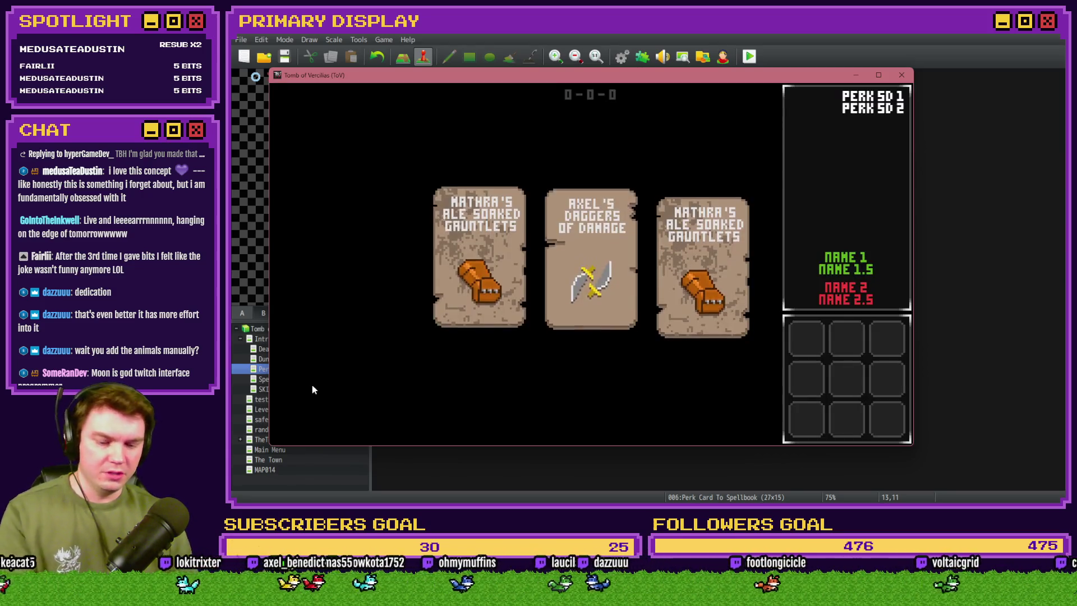
left_click(946, 306)
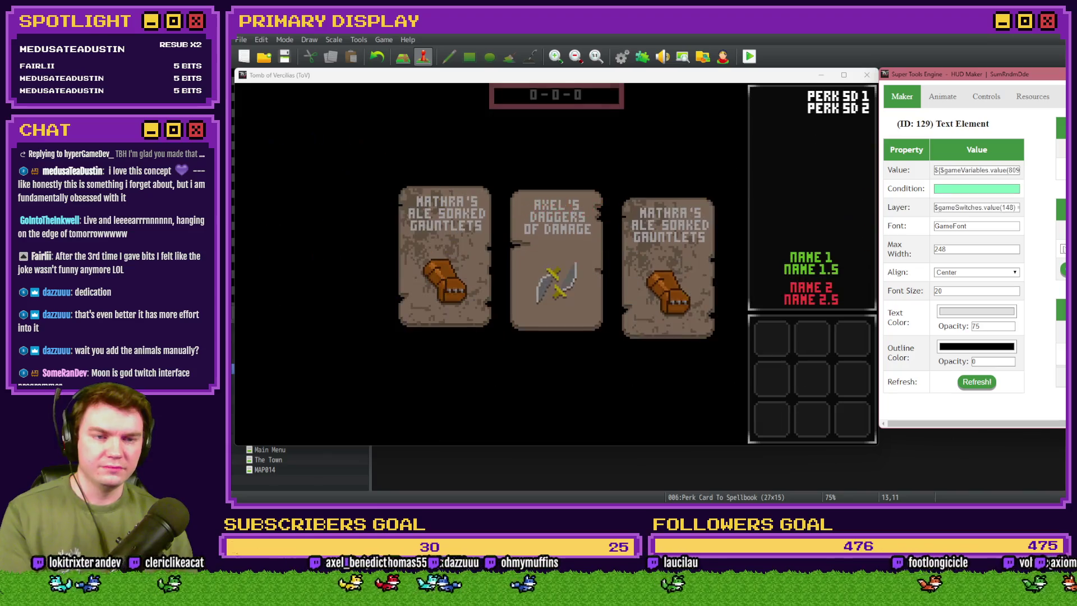
Change Multiline Text Element 290's Align from Right to Left, then close the playtest.
left_click(1062, 266)
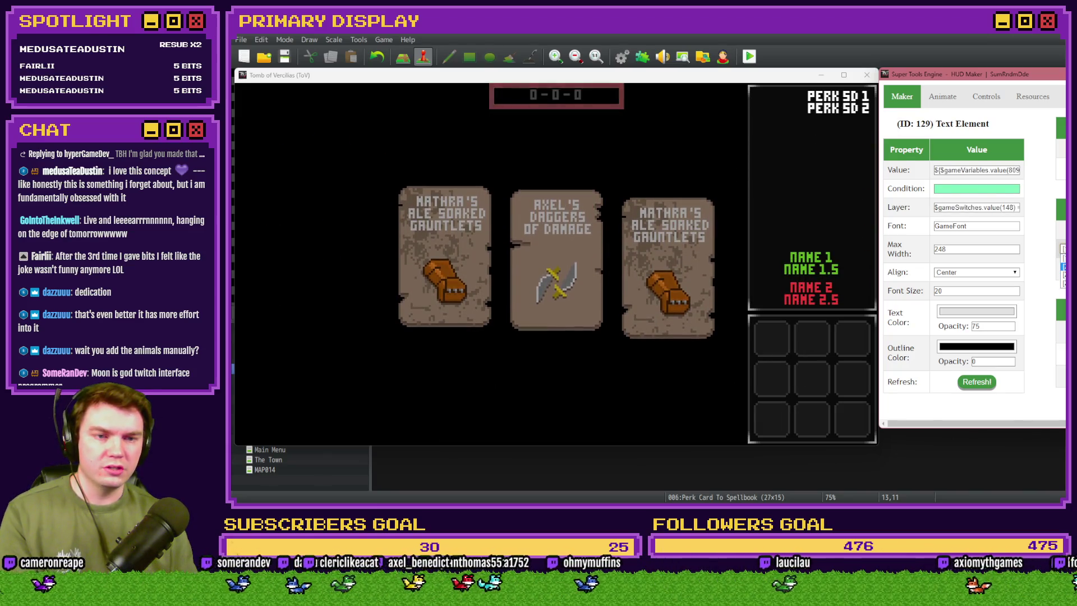
left_click(1062, 284)
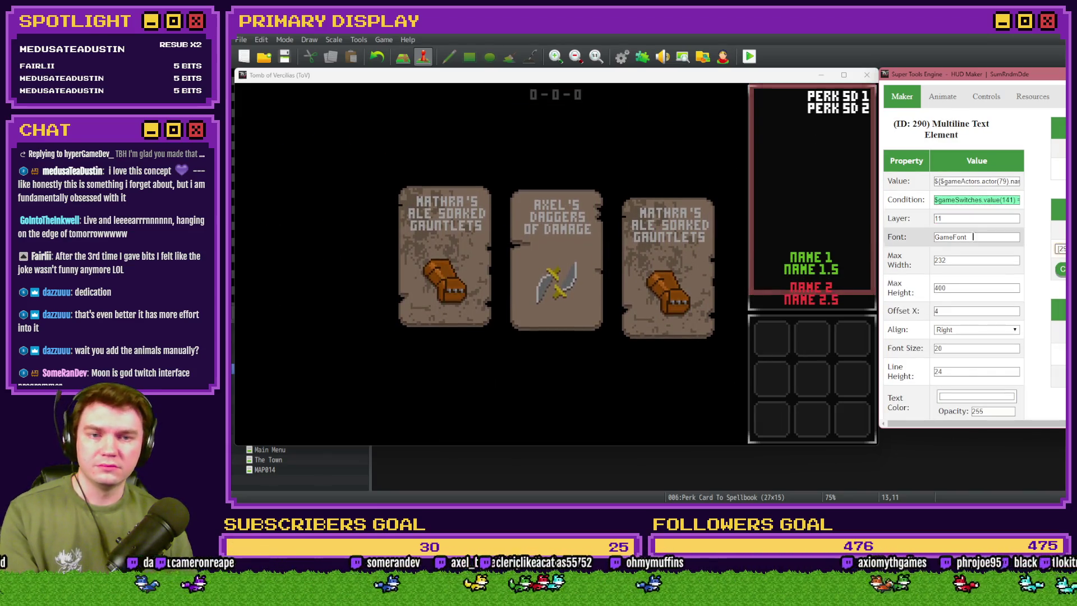
left_click(963, 330)
left_click(943, 339)
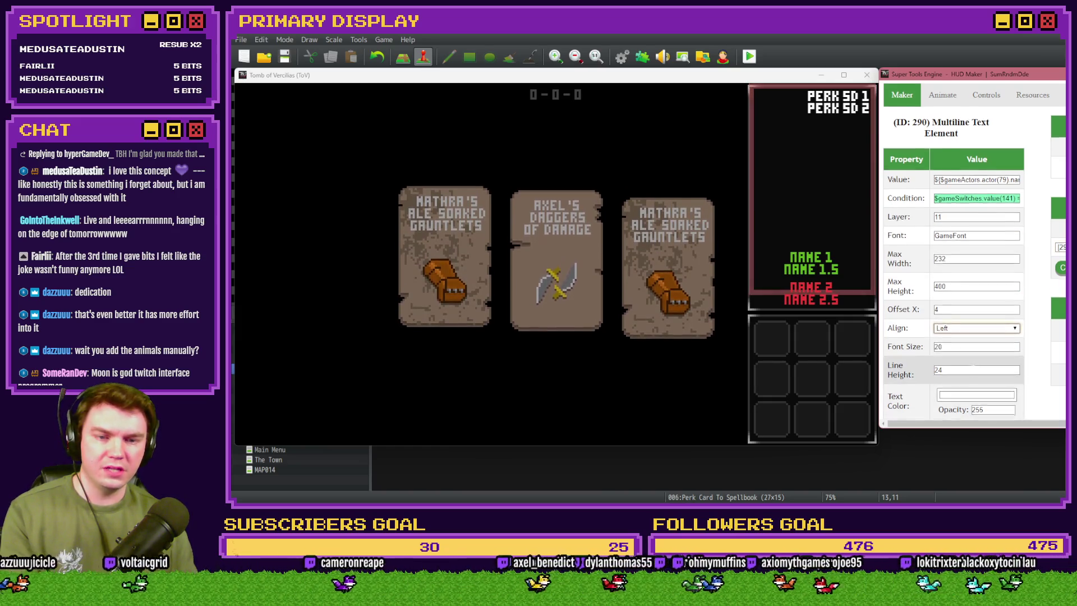
scroll(954, 337, "down", 2)
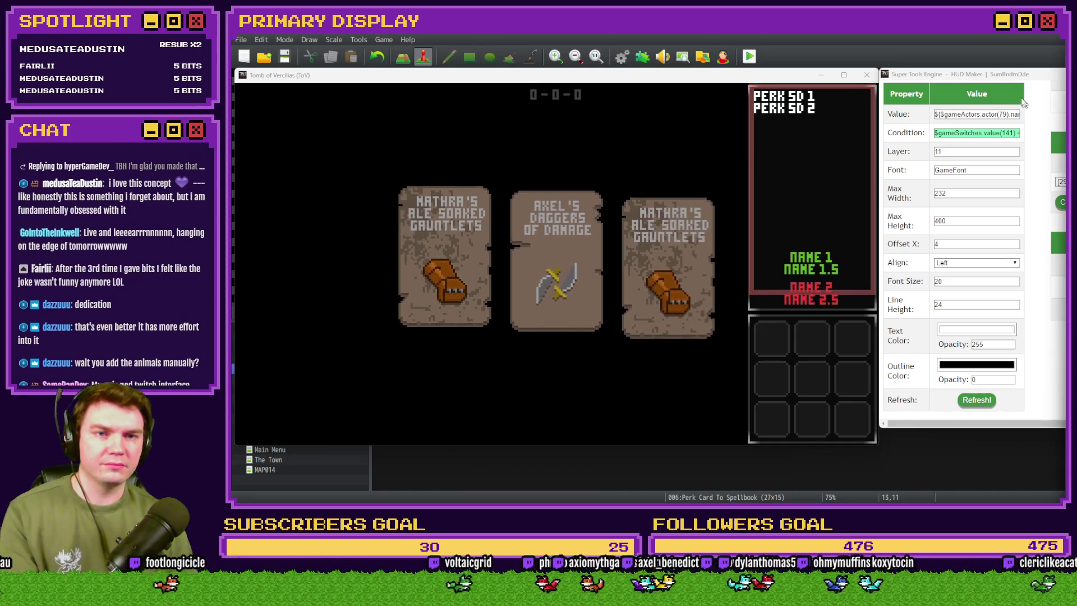
left_click(1046, 82)
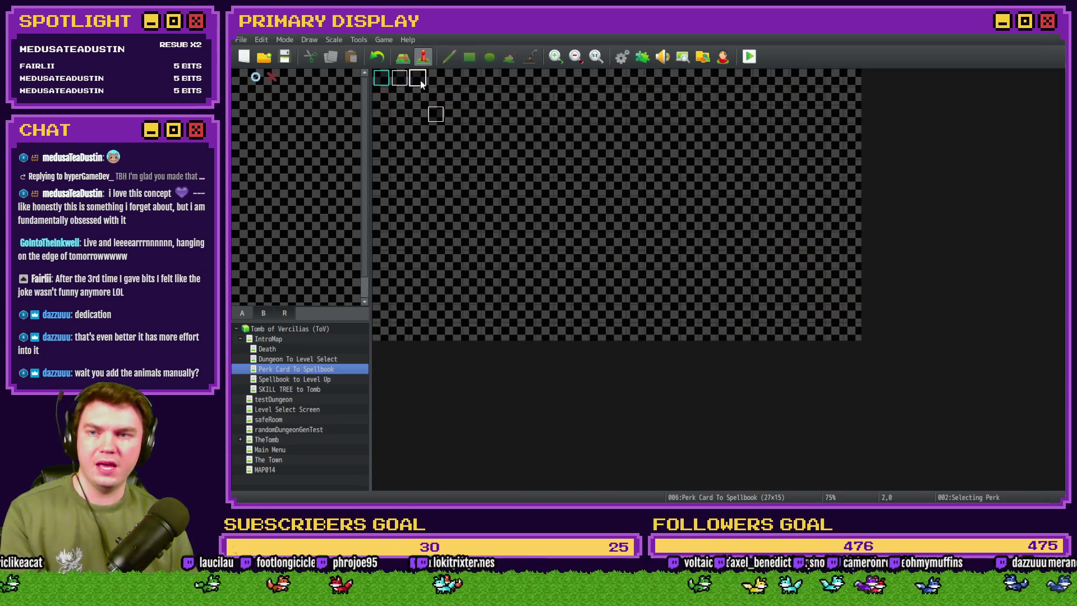
Switch the Selecting Perk event's trigger to Parallel and confirm.
double_click(418, 78)
left_click(513, 407)
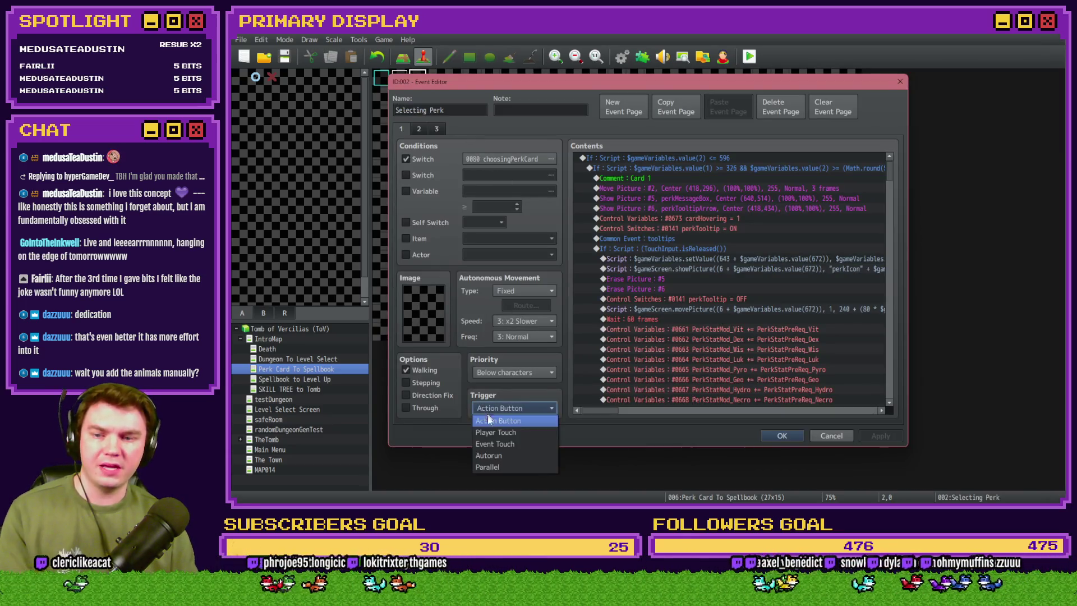
left_click(505, 469)
left_click(780, 436)
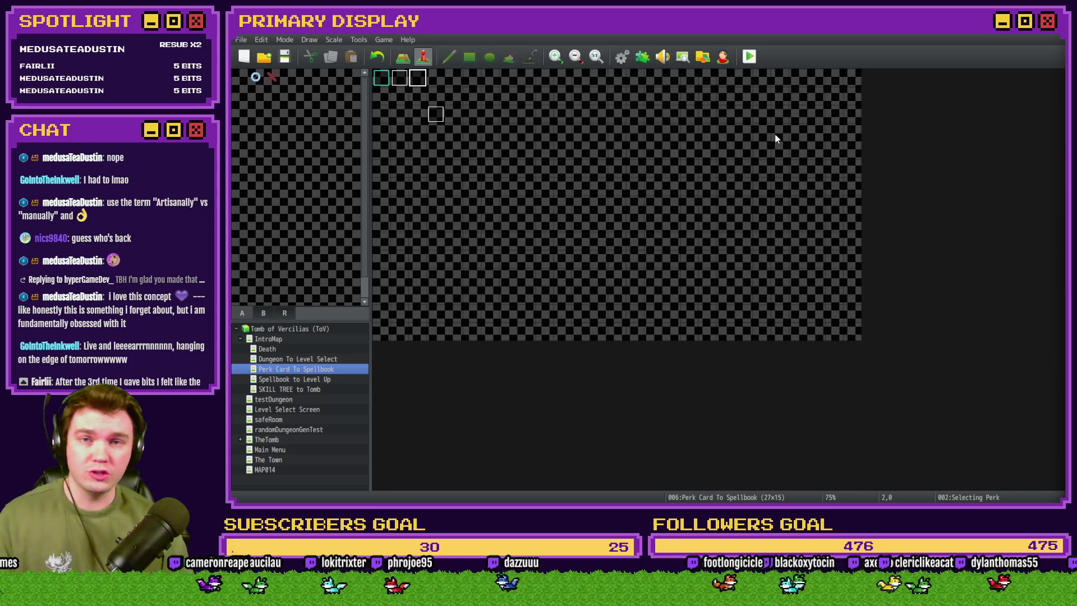
Bring up the scroll perk's description Script command in the tooltips common event.
double_click(414, 79)
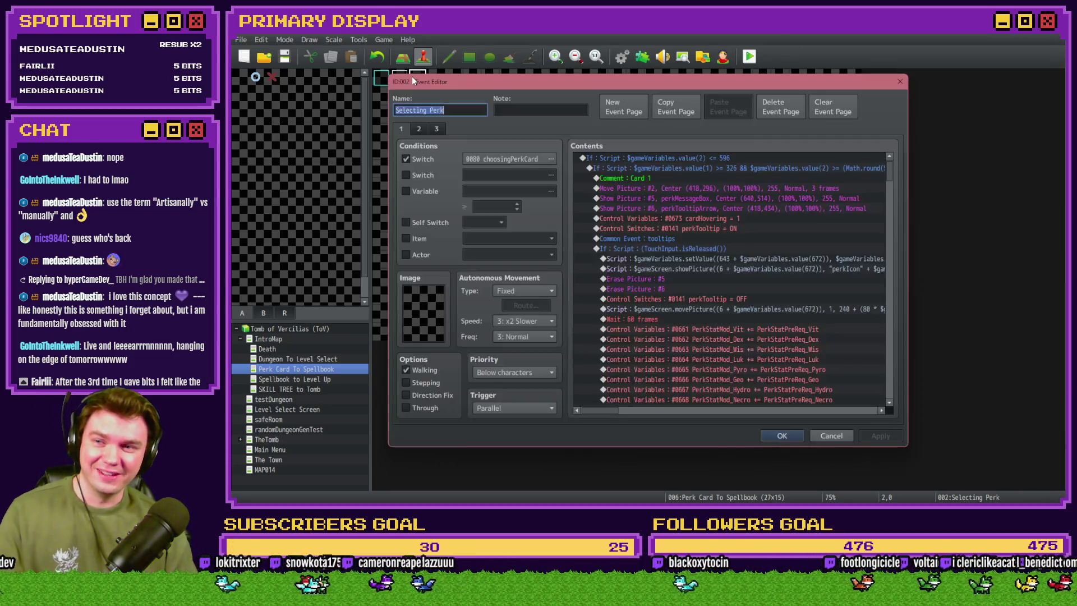
left_click(782, 436)
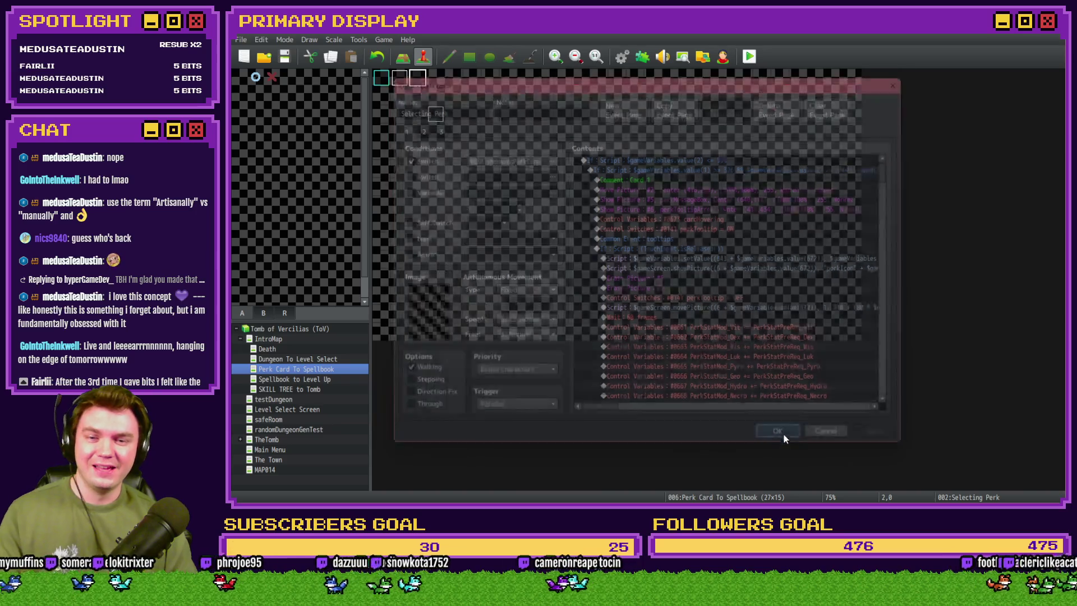
left_click(622, 57)
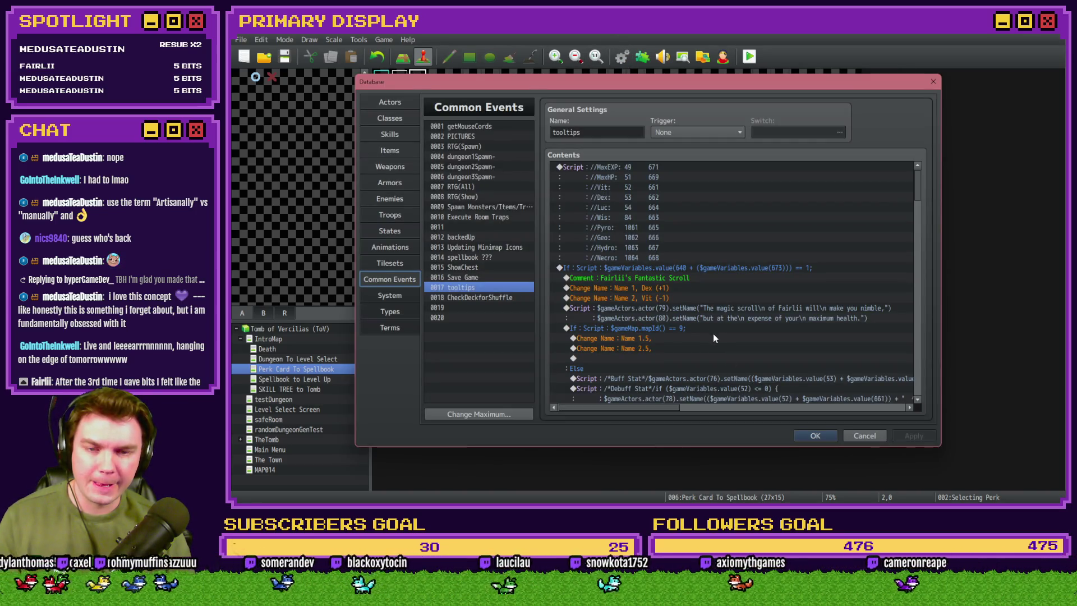
left_click(757, 313)
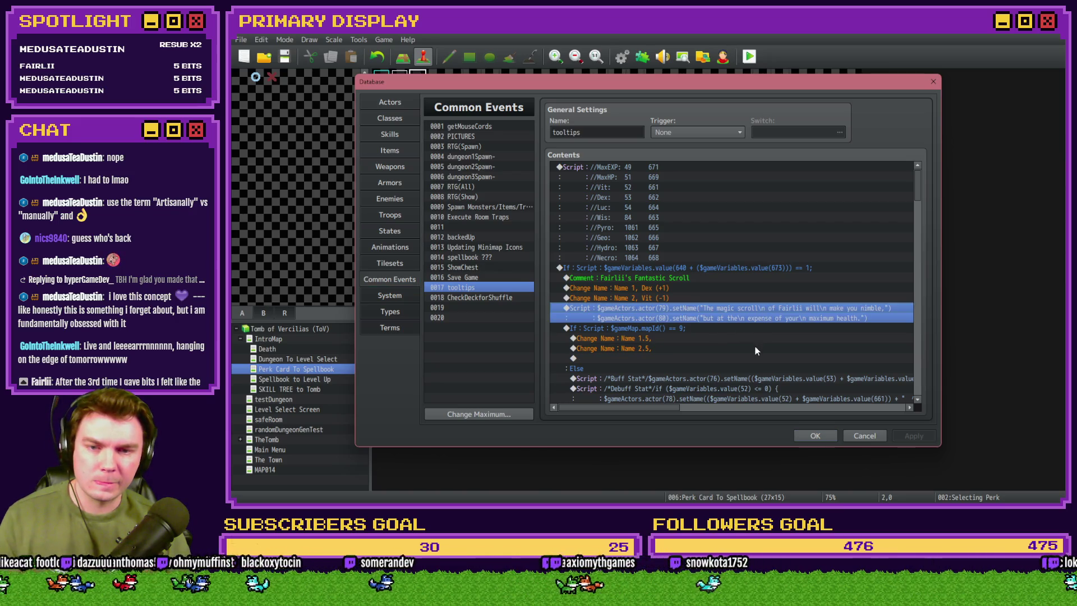
double_click(746, 313)
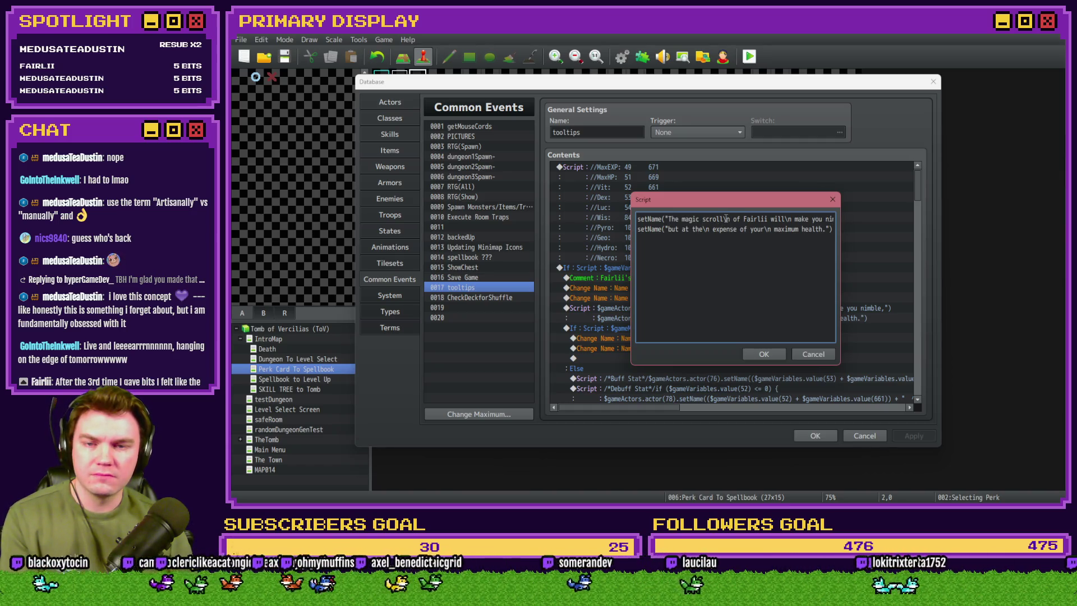
Delete the spaces after the line breaks before 'Fairlii', 'make' and 'maximum', then close the Database.
key("BackSpace")
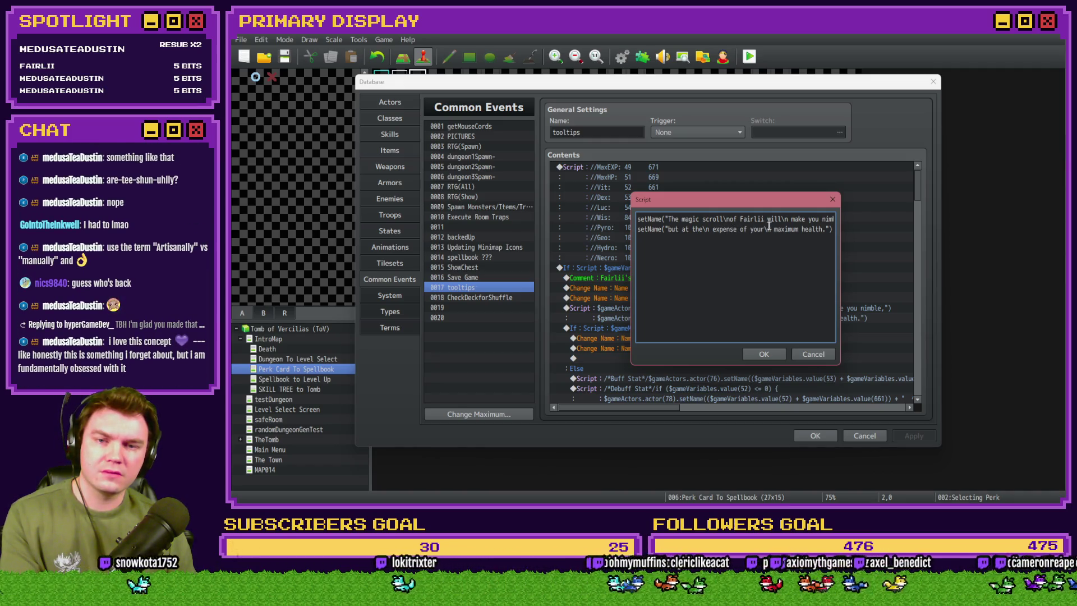
left_click(789, 220)
key("BackSpace")
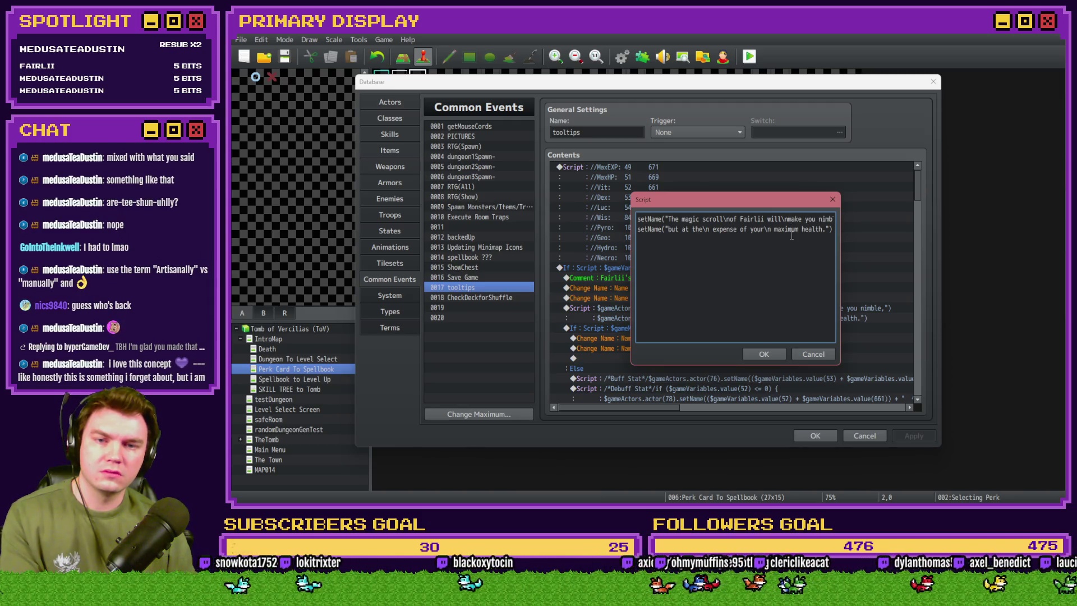
key("End")
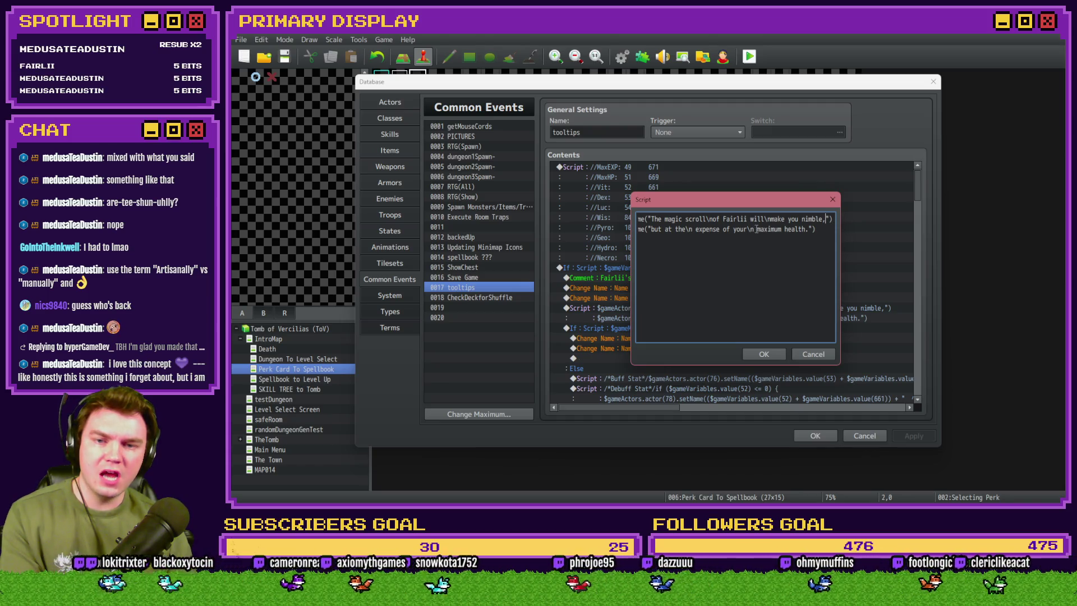
key("BackSpace")
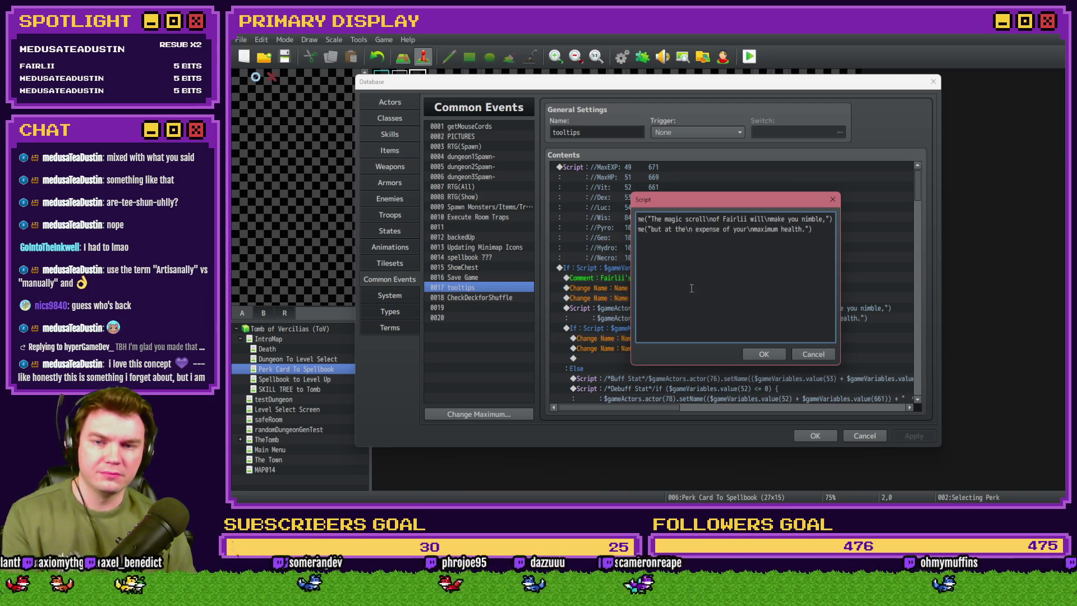
left_click(757, 354)
left_click(799, 436)
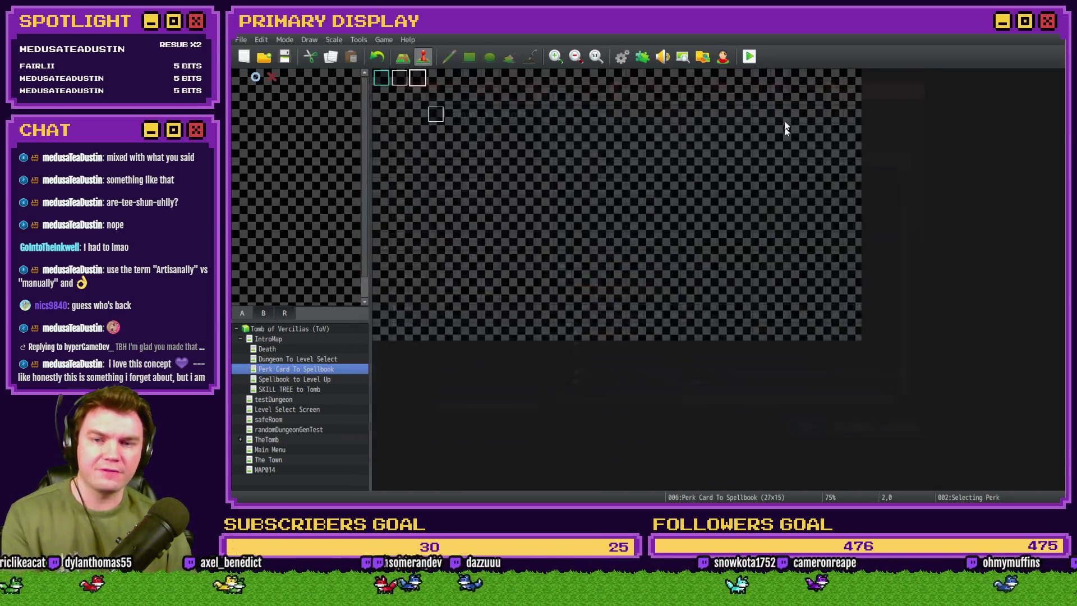
Save and playtest the perk card screen, close the game, and return to the Database.
left_click(749, 57)
left_click(618, 283)
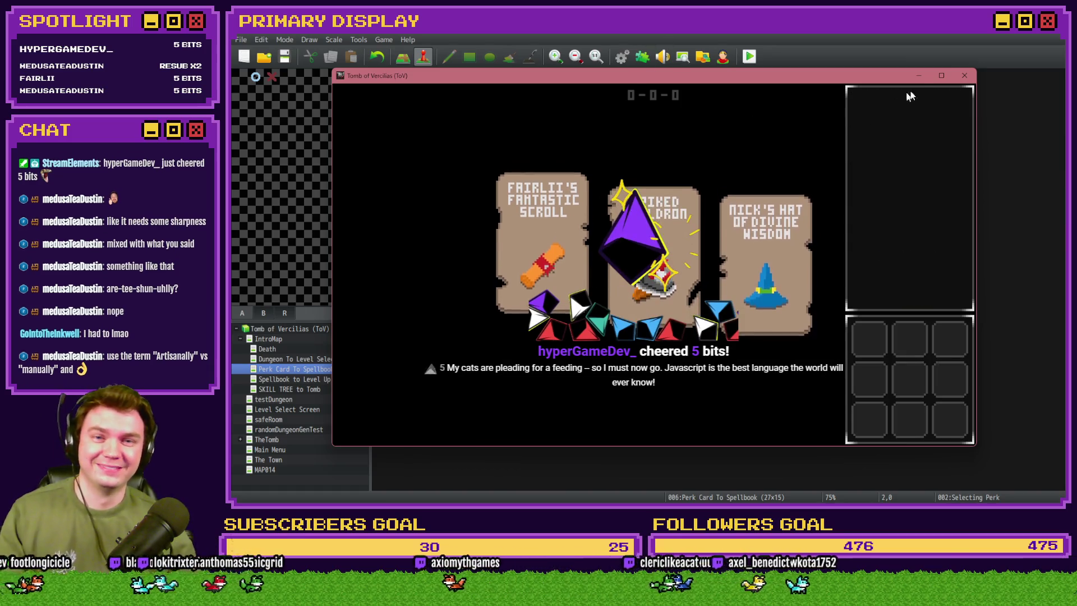
left_click(964, 75)
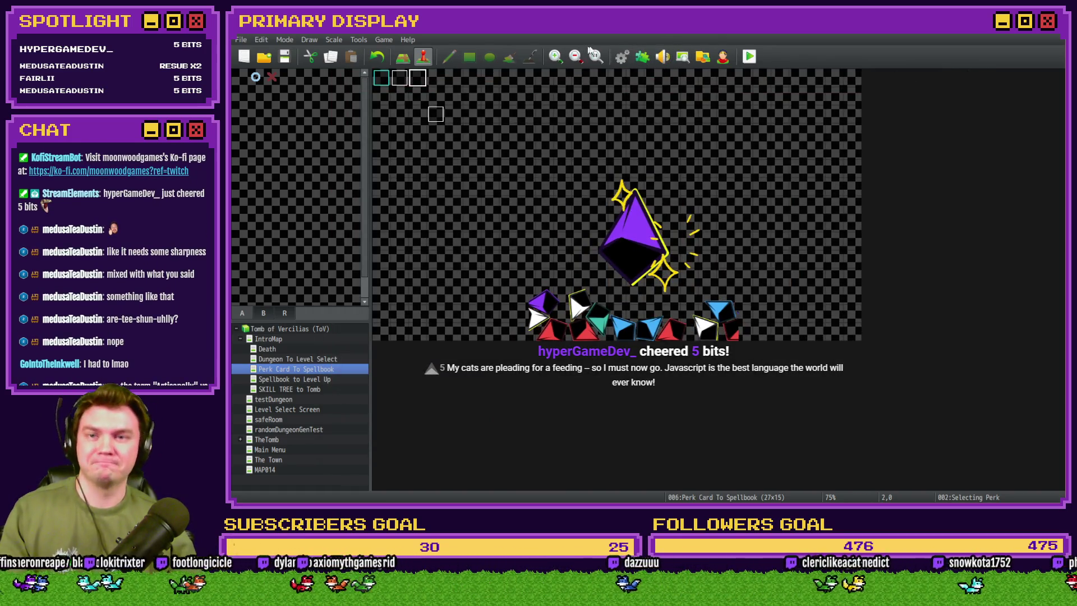
left_click(622, 57)
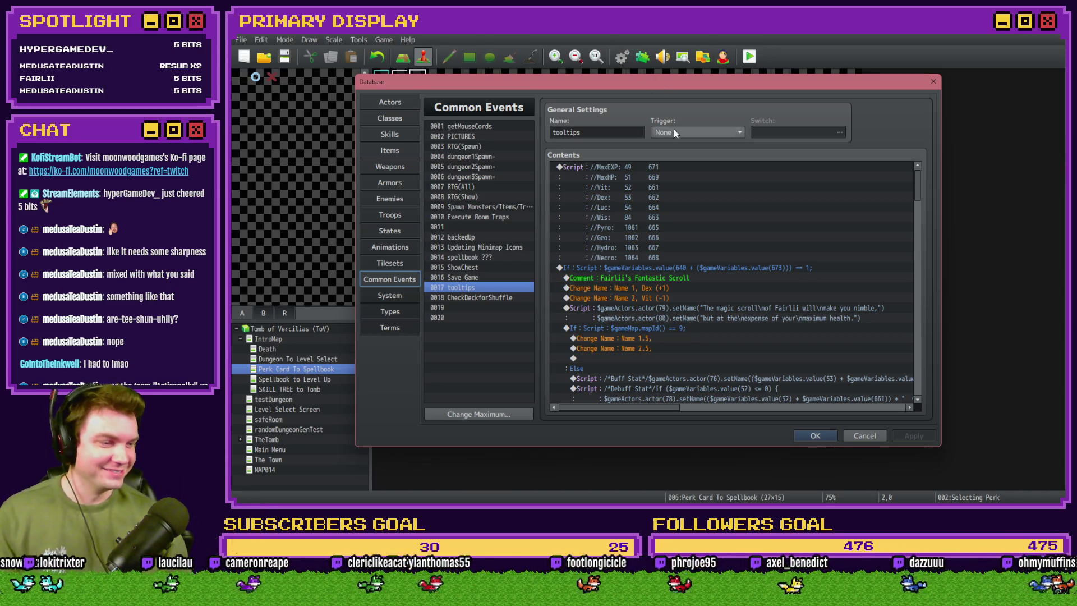
Paste a copy of the description script above Change Name : Perk SD 1 in the potion block.
scroll(792, 228, "down", 2)
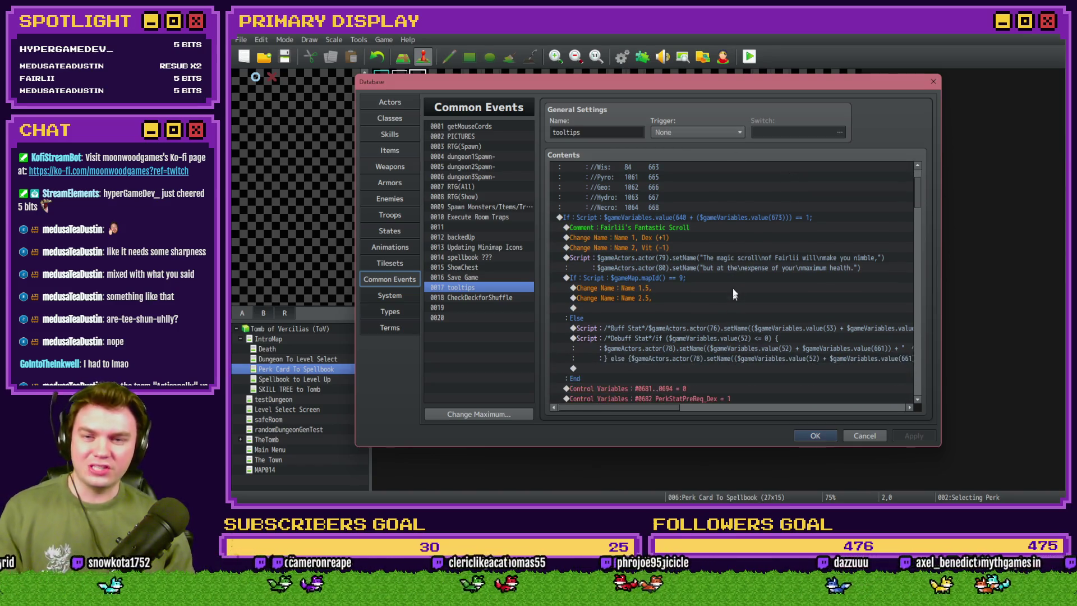
left_click(739, 268)
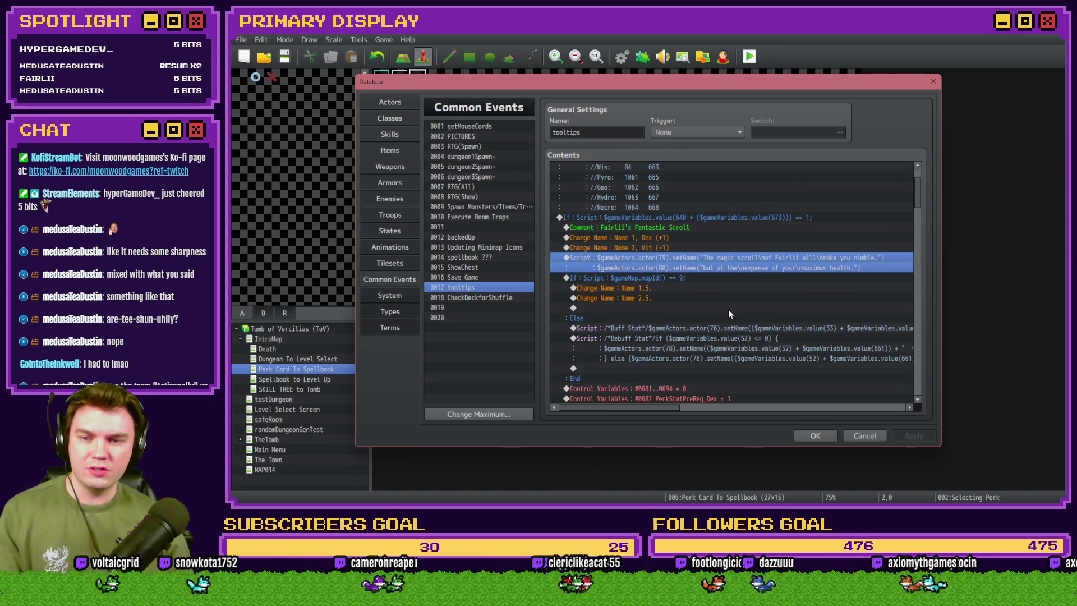
scroll(727, 308, "down", 3)
scroll(733, 306, "down", 4)
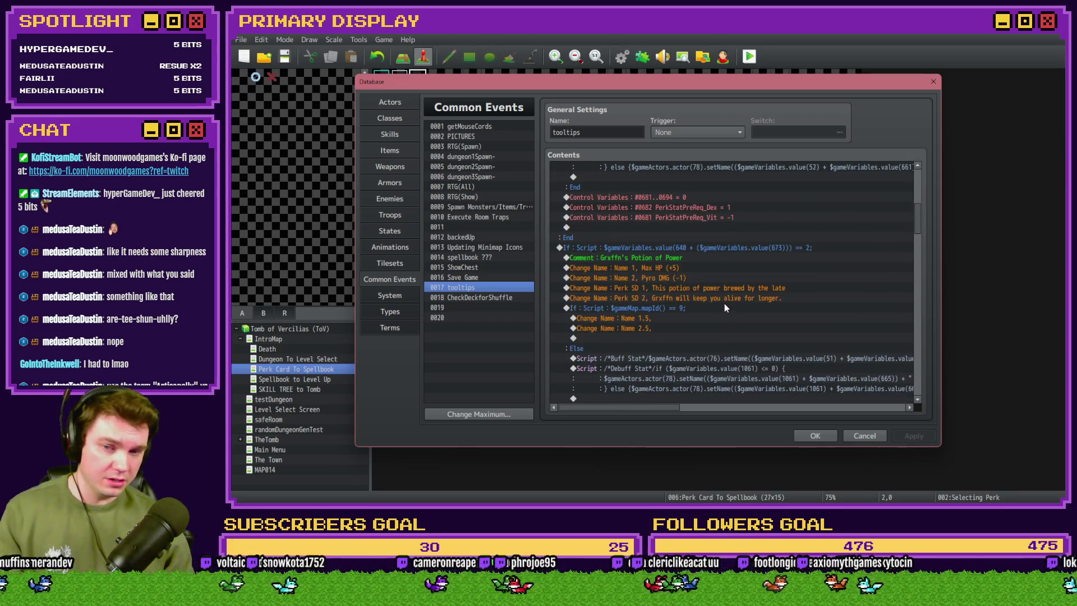
left_click(704, 287)
key("ctrl+v")
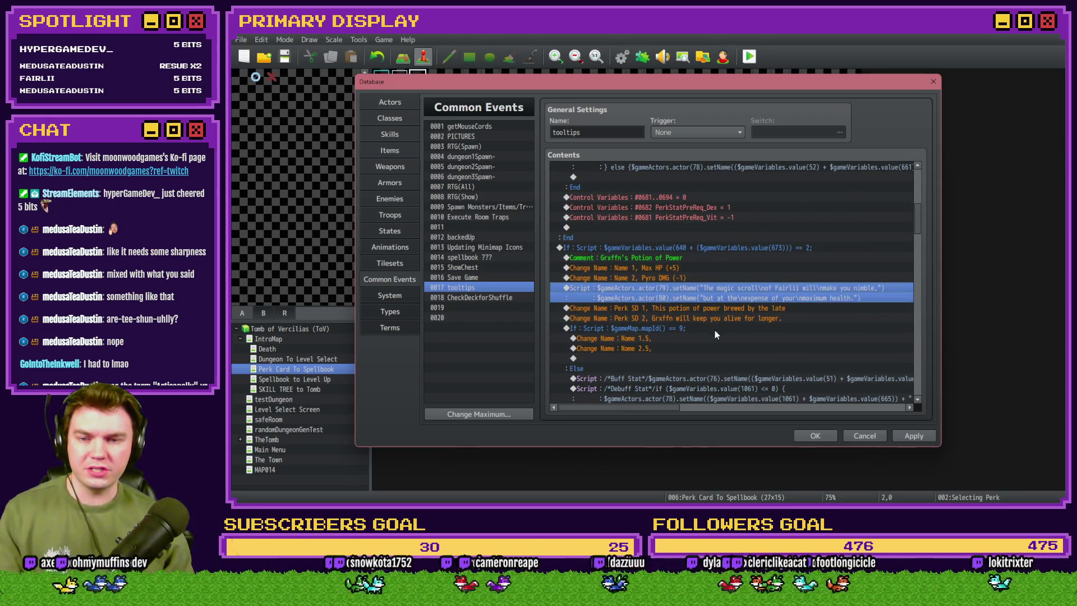
key("Return")
mouse_move(729, 193)
left_mouse_down()
mouse_move(701, 365)
mouse_move(709, 332)
left_mouse_up()
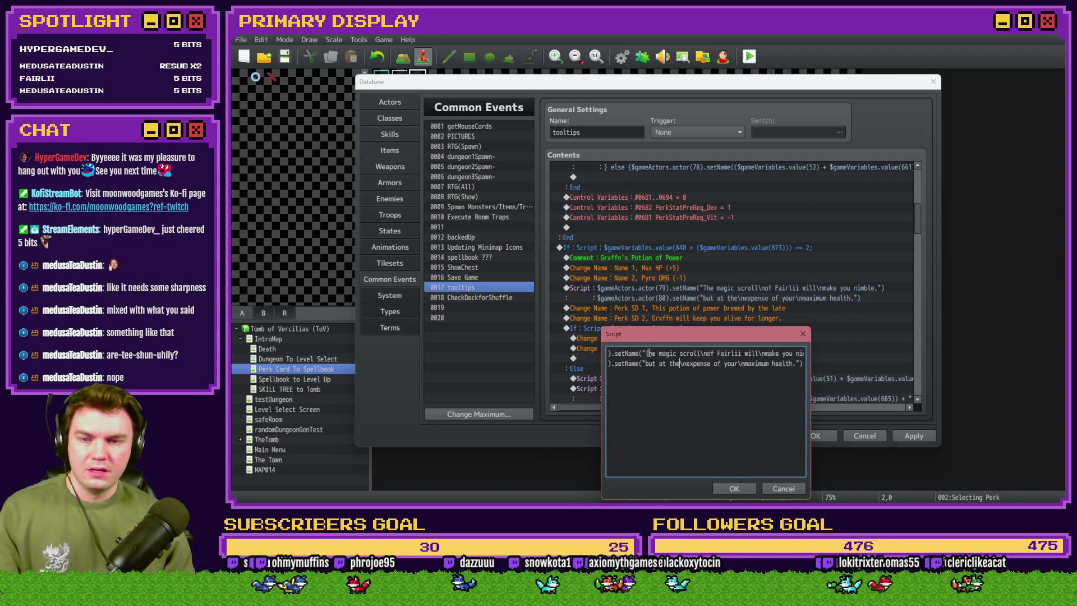
Rewrite the first line as 'This poition of power brewed by', removing the leftover scroll words.
left_click_drag(645, 354, 700, 352)
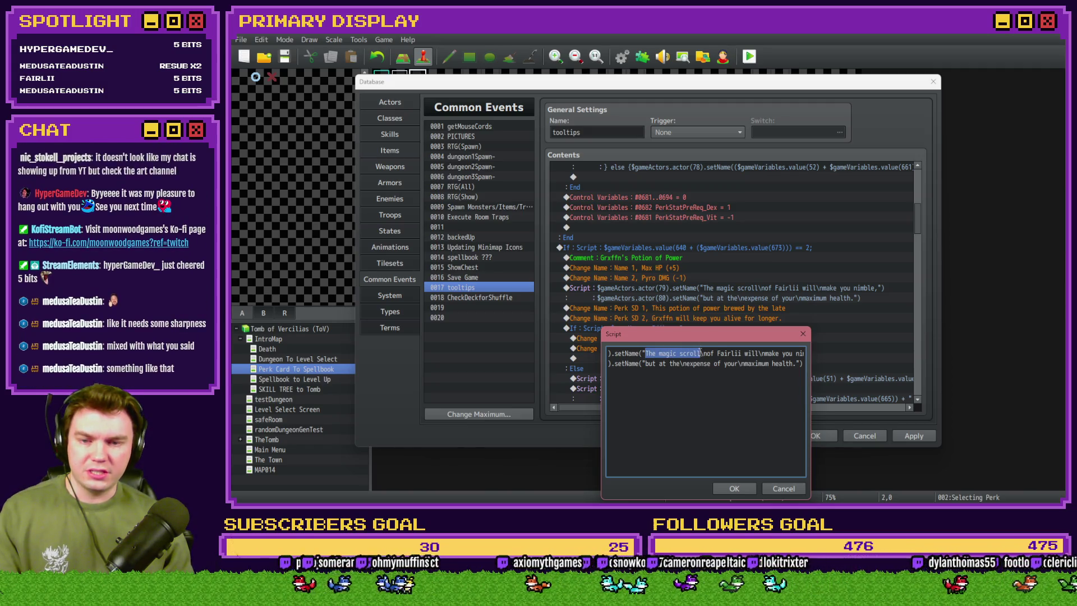
type("This poition ")
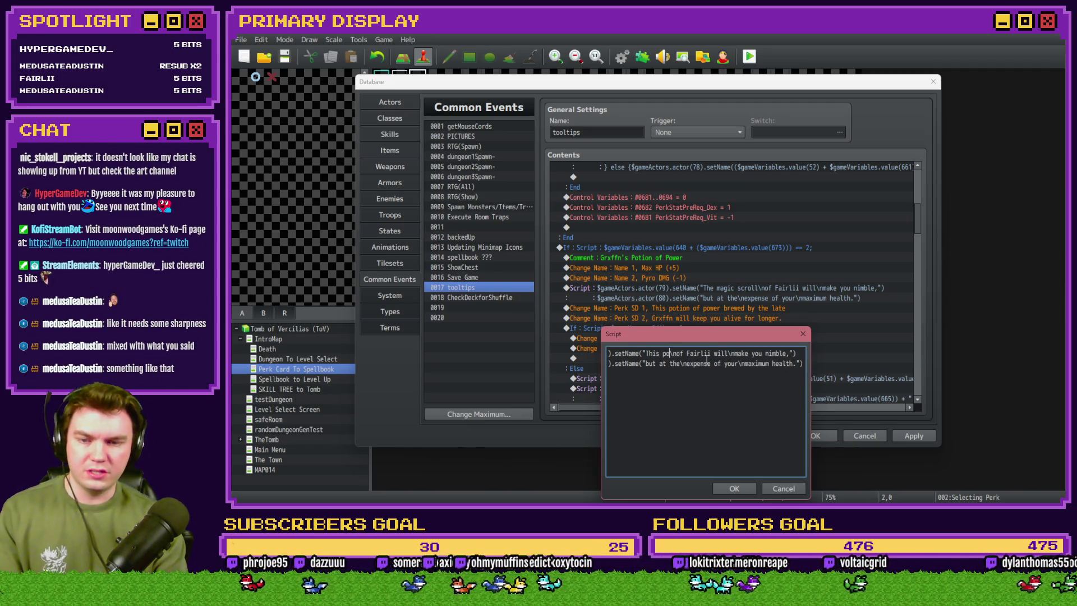
type("of")
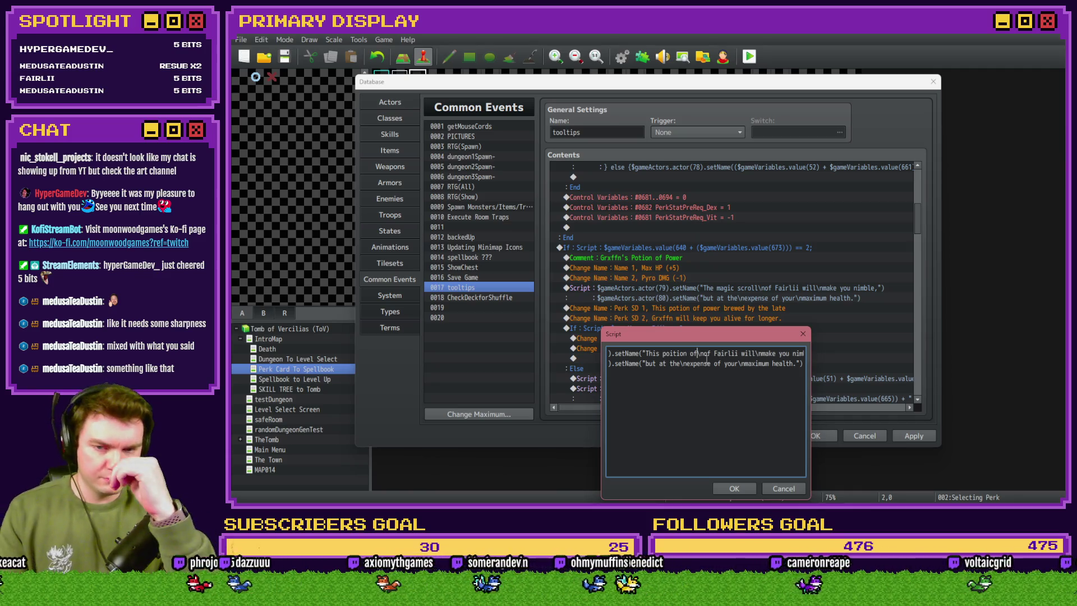
key("Delete")
key("Delete")
key("Delete")
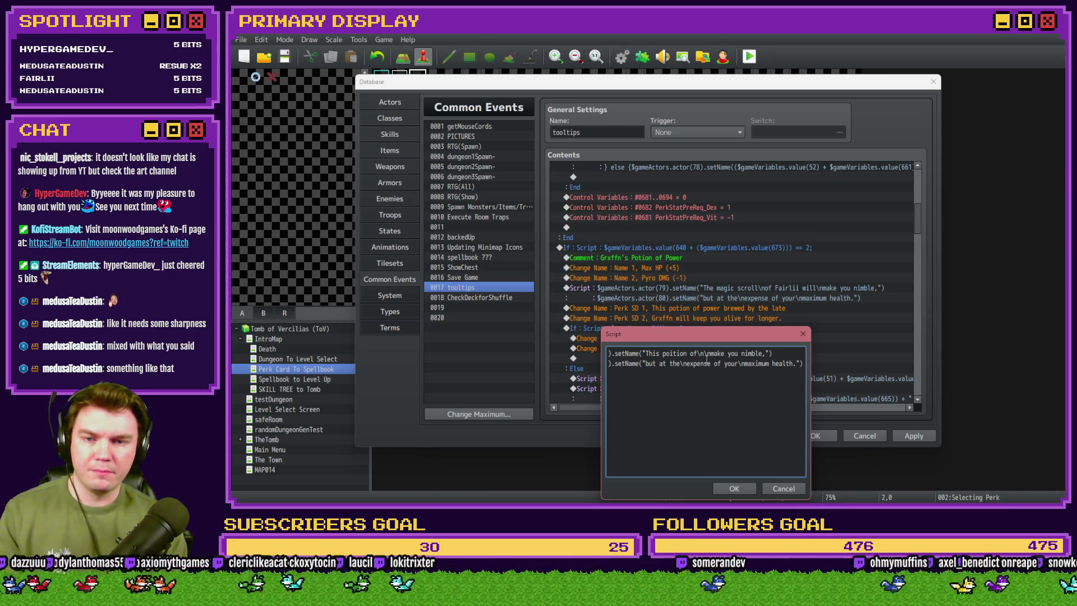
type("power brewed  by")
key("Right")
key("Right")
key("Delete")
key("Delete")
key("Delete")
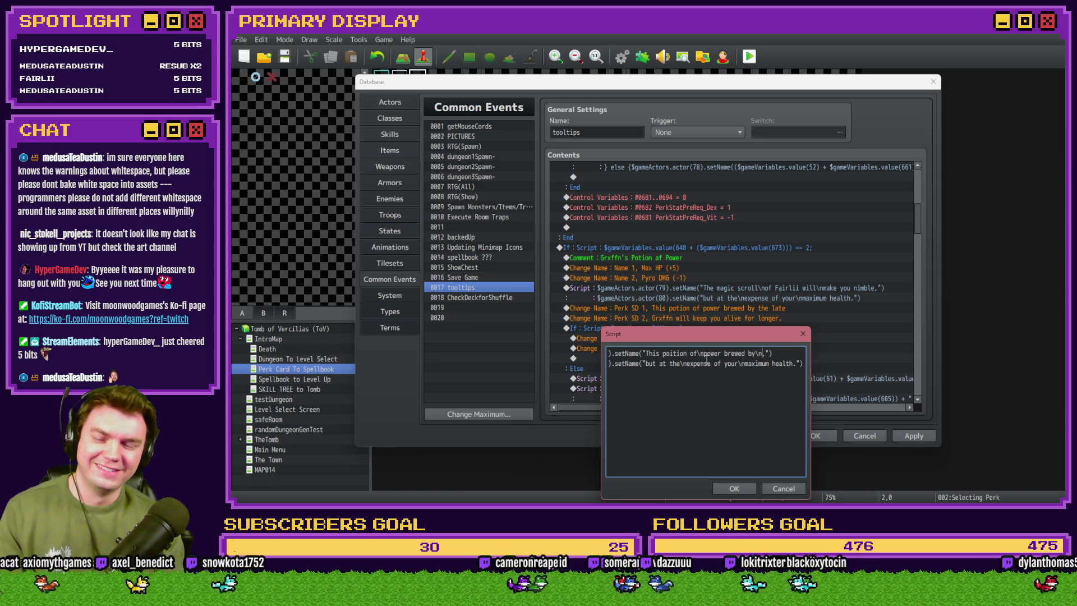
left_click(736, 489)
Select the Perk SD 1 name change command and cancel inserting a new command.
left_click(746, 309)
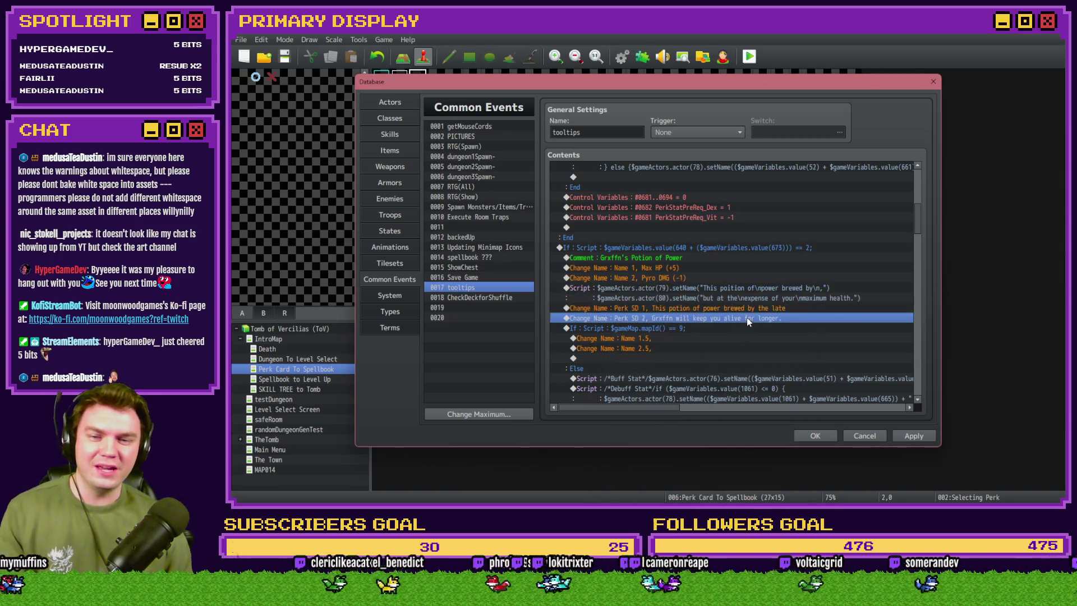
key("Insert")
key("Escape")
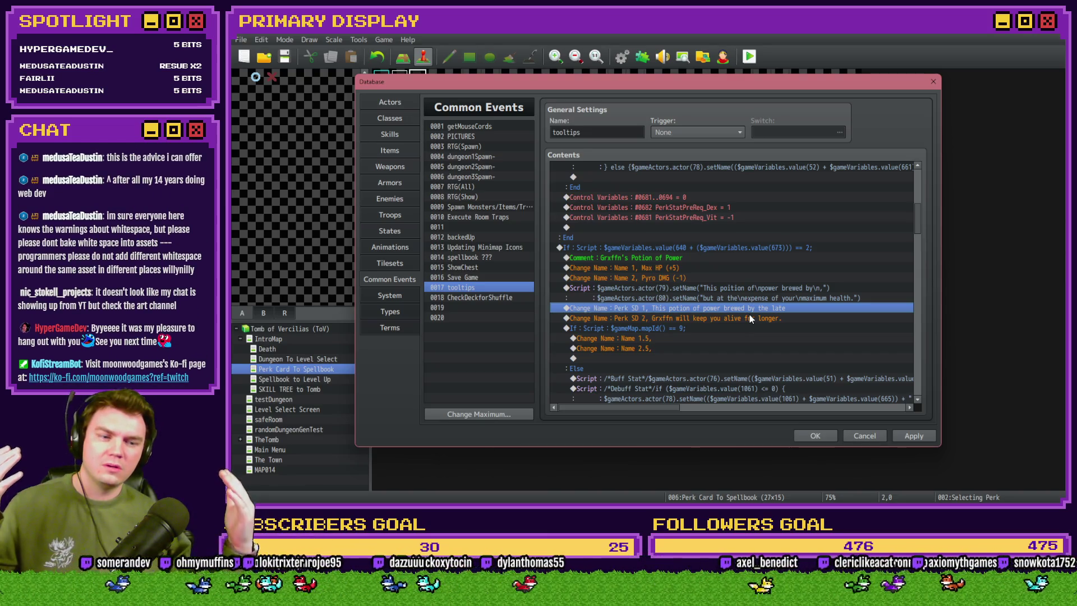
scroll(747, 337, "up", 5)
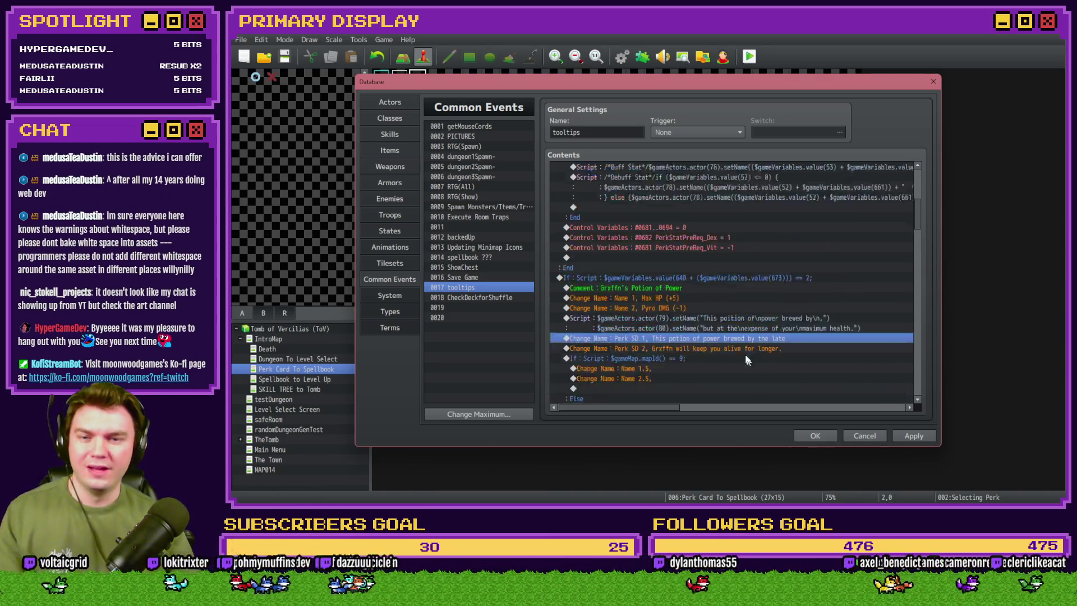
Add a period after 'health' and move the second line's description onto the first line.
scroll(741, 345, "up", 4)
left_click(719, 315)
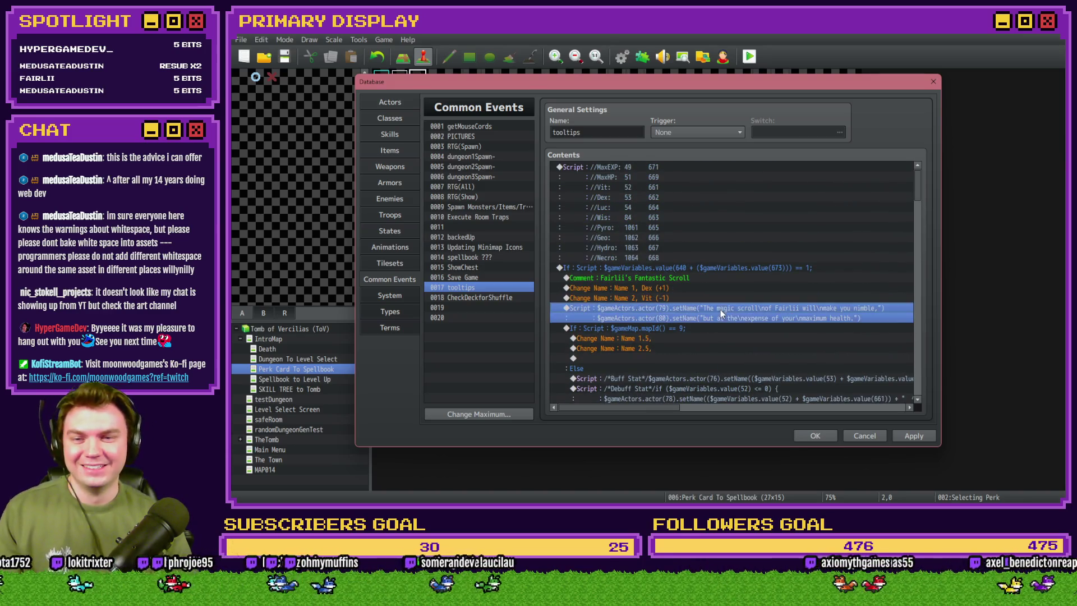
double_click(723, 320)
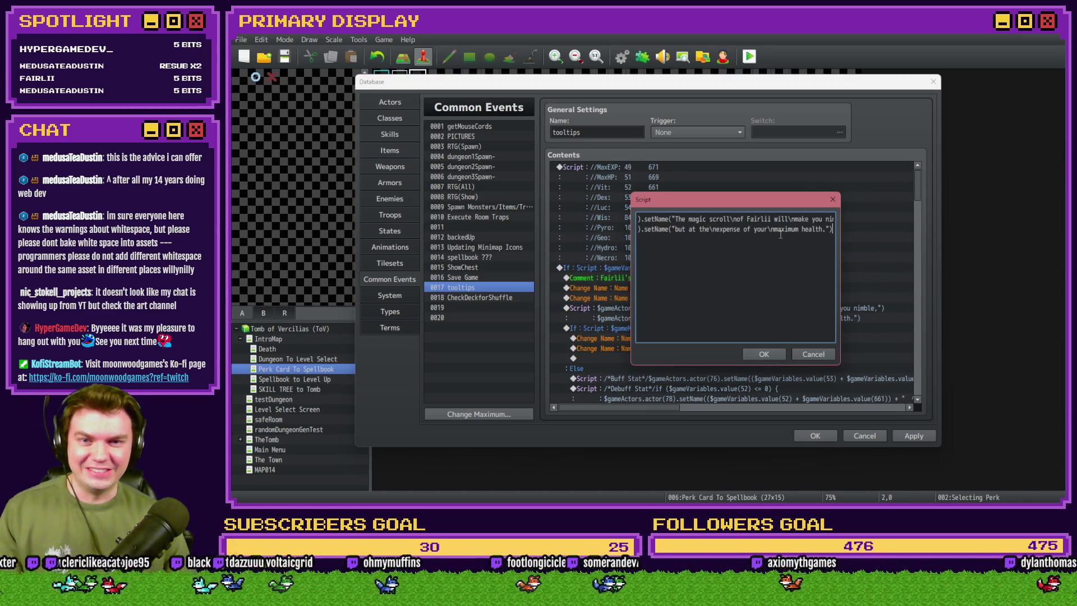
left_click(807, 230)
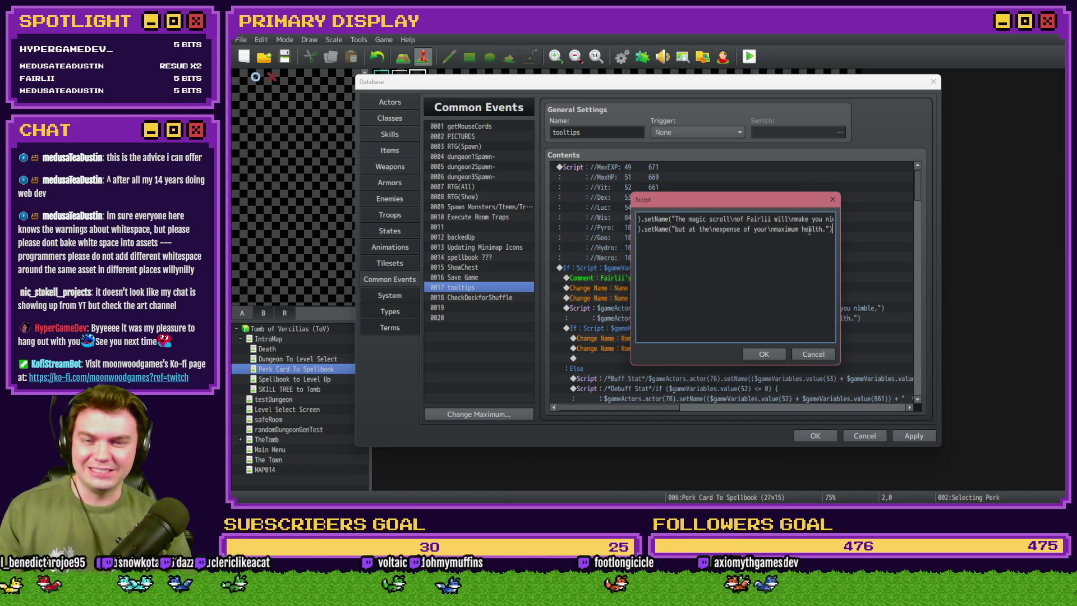
type(".")
left_click_drag(675, 229, 830, 230)
key("ctrl+c")
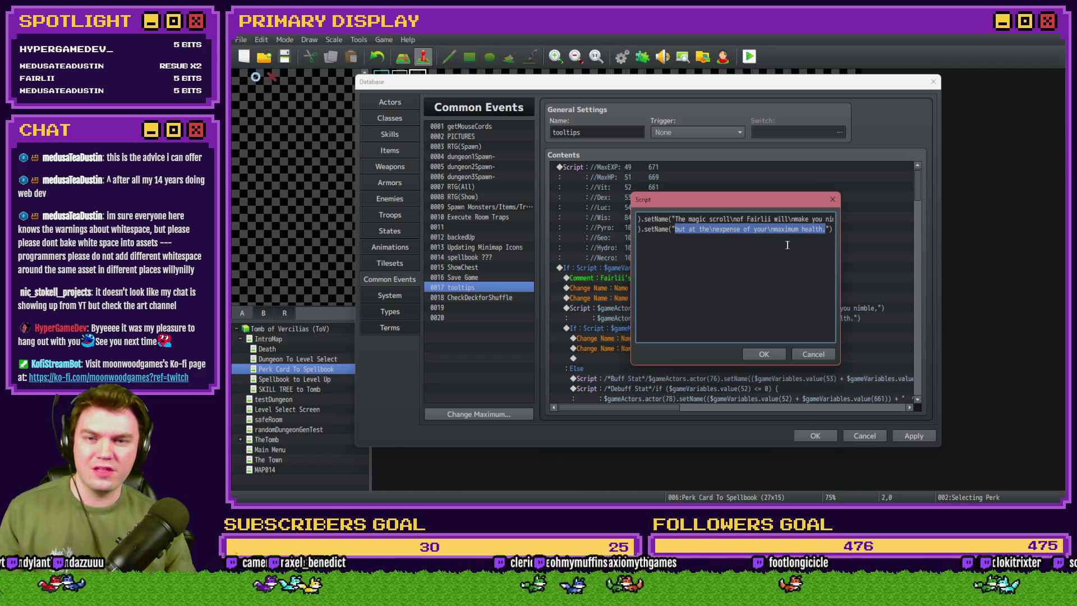
key("BackSpace")
left_click(832, 219)
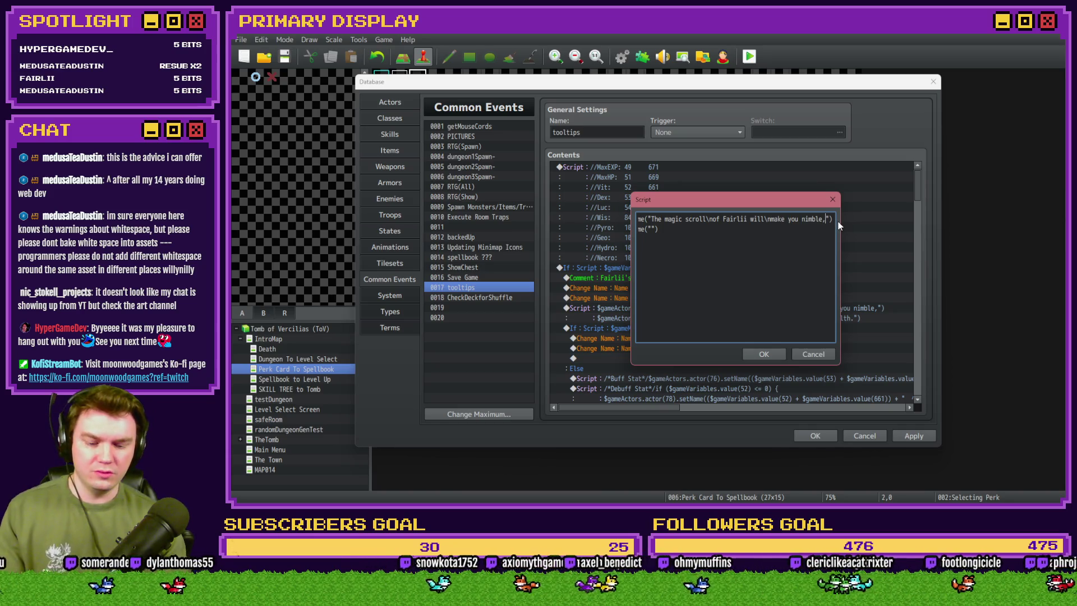
key("ctrl+v")
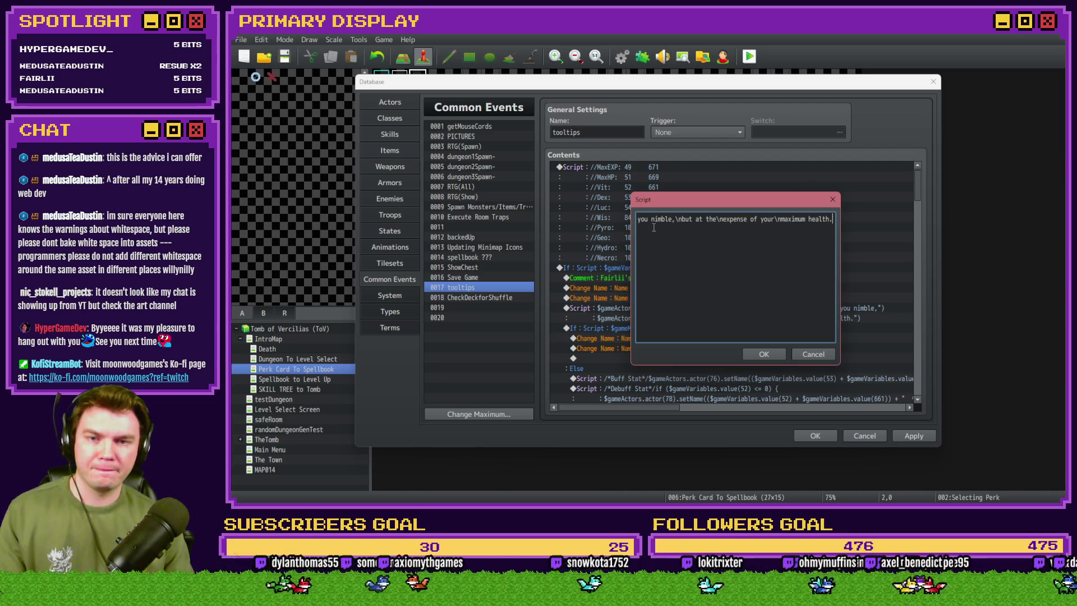
Confirm the scroll script, close the Database, and save to start a playtest.
left_click(773, 353)
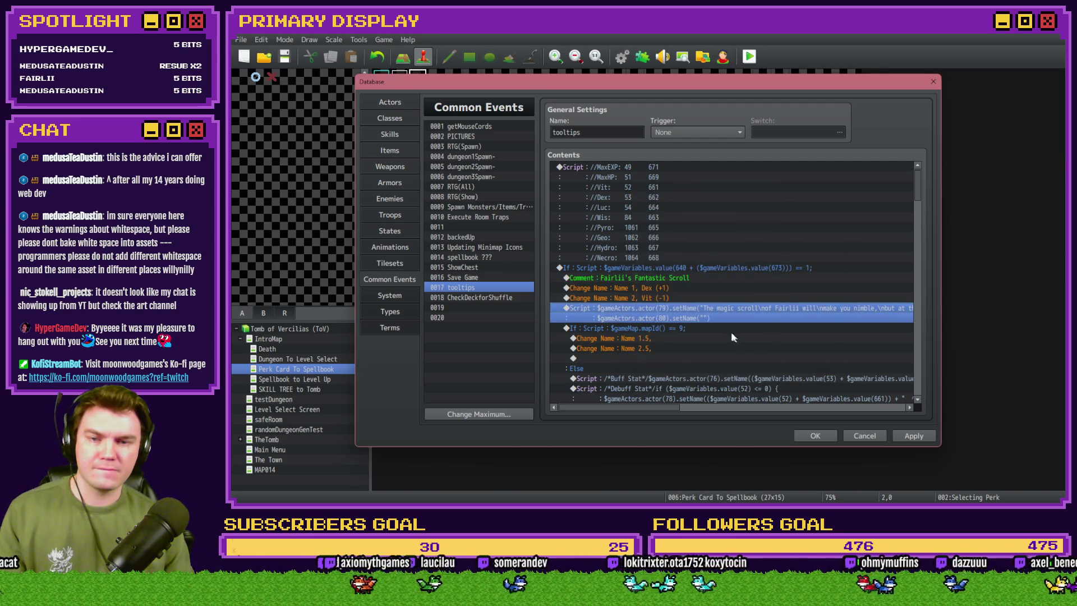
left_click(815, 436)
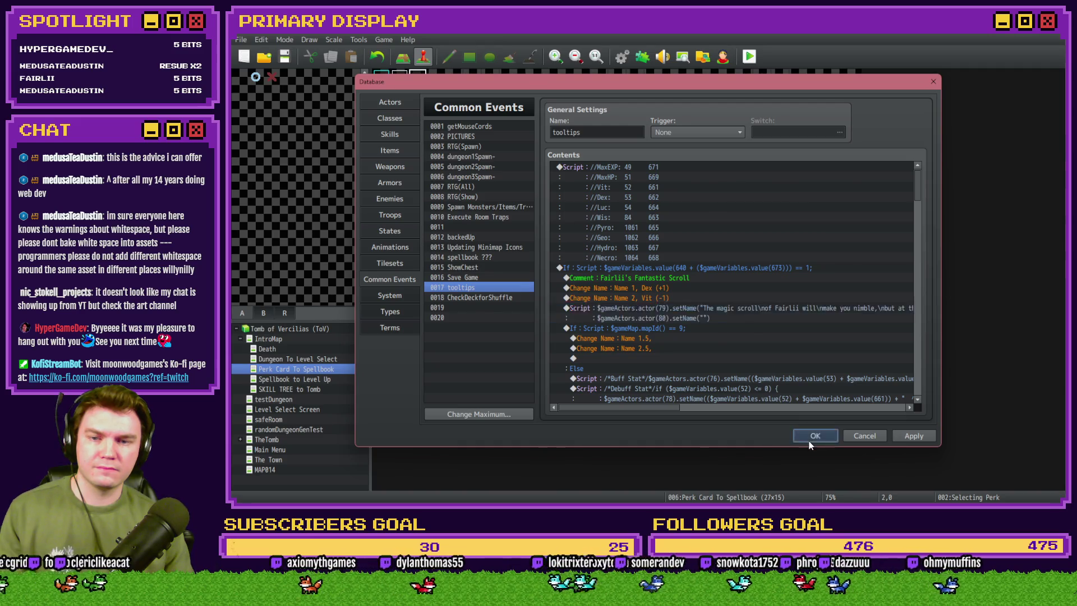
left_click(750, 56)
left_click(617, 282)
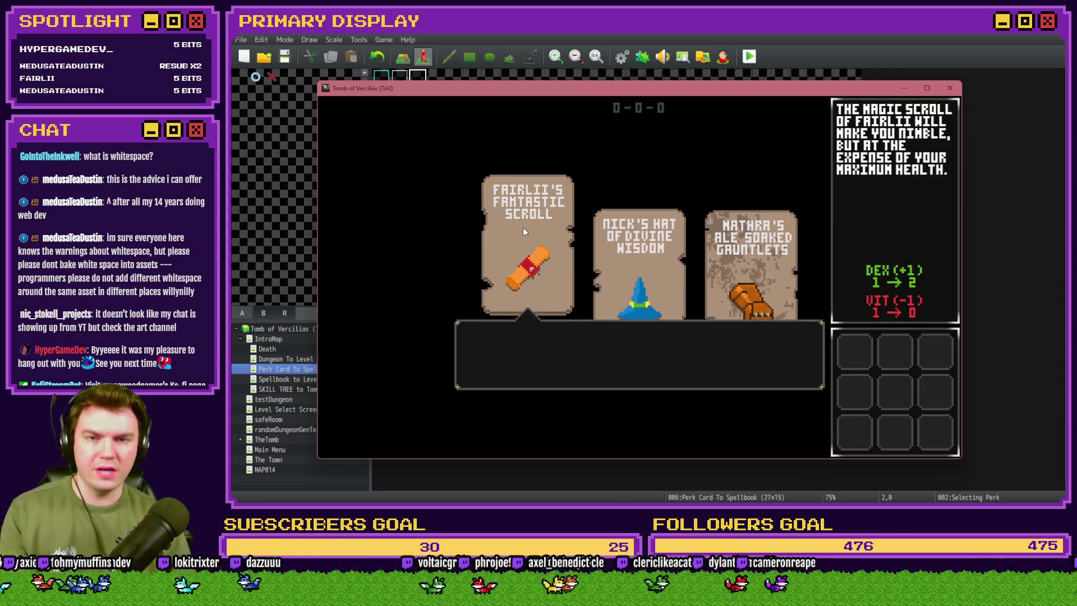
Close the playtest and open the Selecting Perk event.
left_click(948, 89)
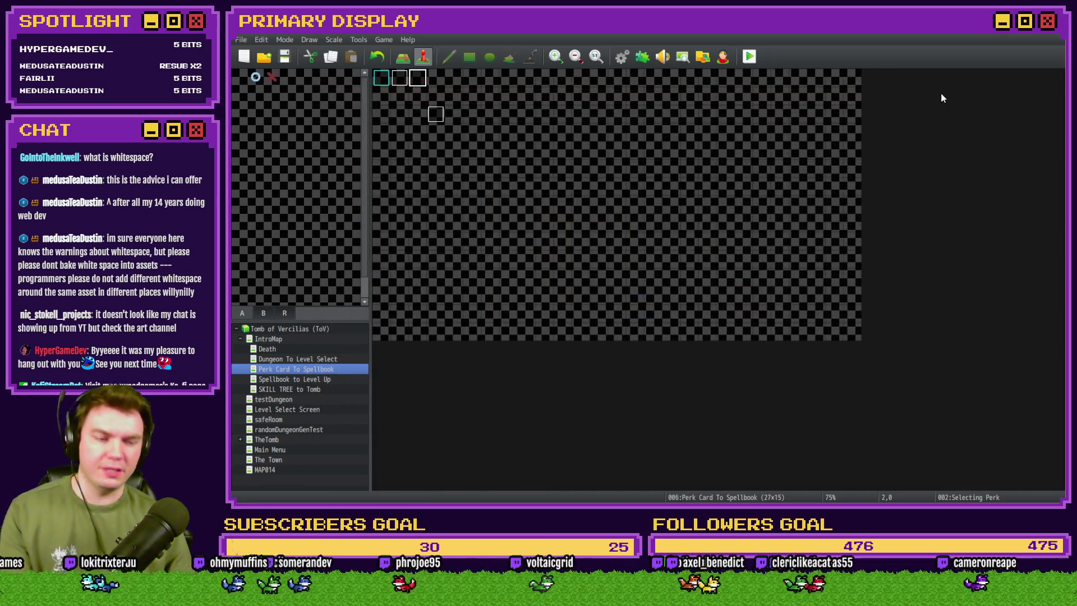
double_click(436, 115)
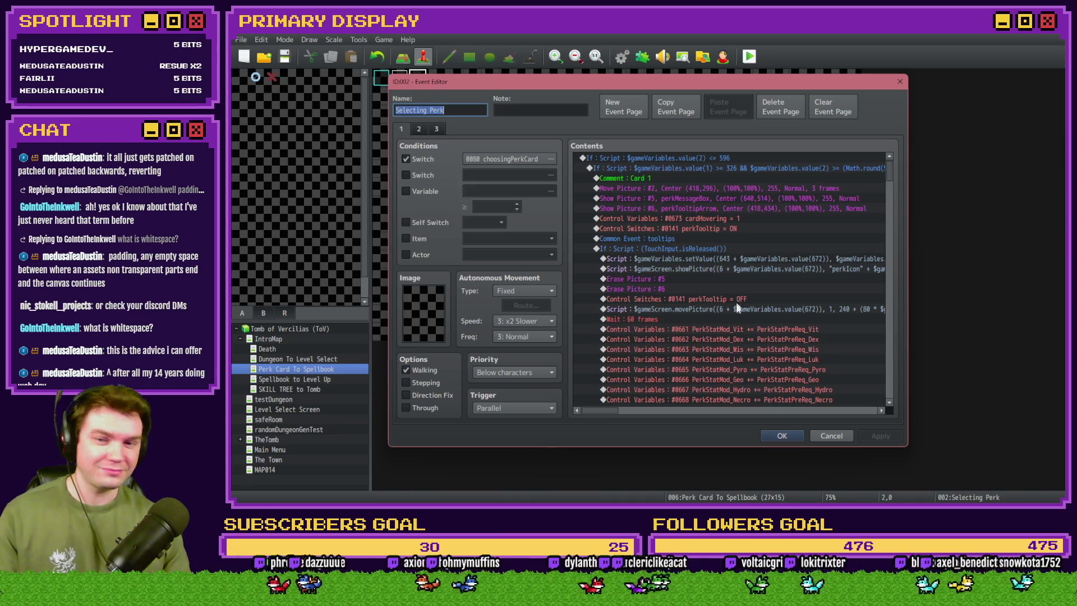
Select the perk variable Script command in the Selecting Perk event.
left_click(756, 259)
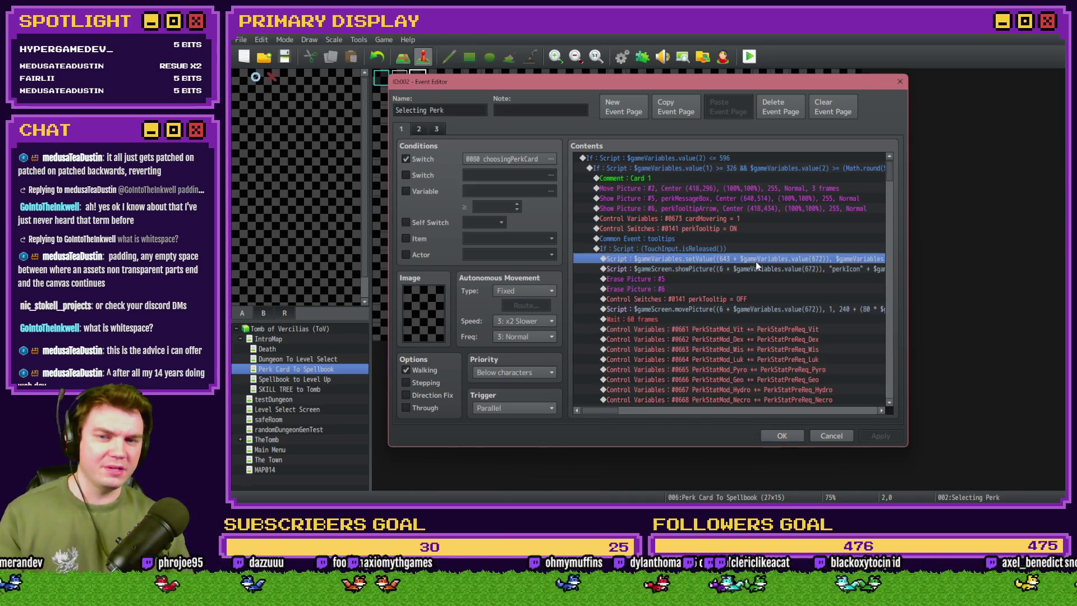
Check the card movement and 60-frame wait commands, close the event, and open the Database.
left_click(758, 308)
left_click(761, 318)
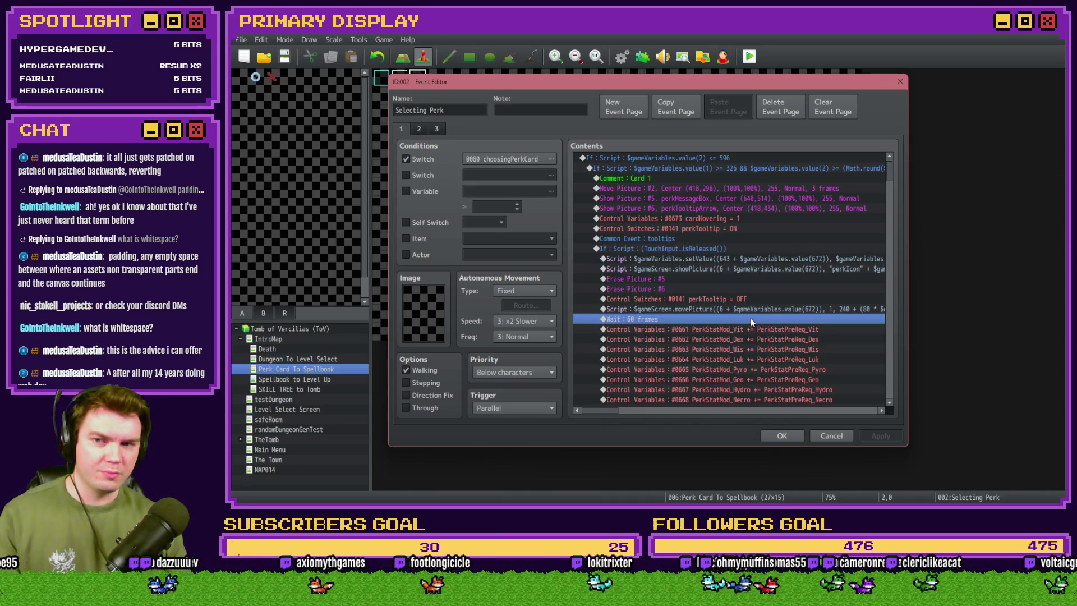
left_click(776, 433)
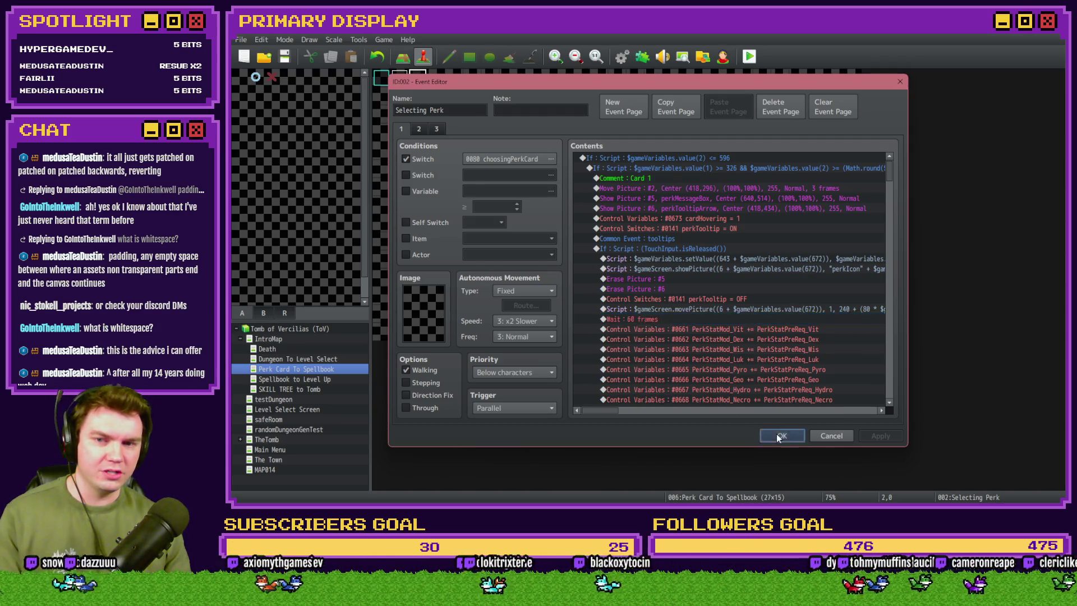
left_click(622, 57)
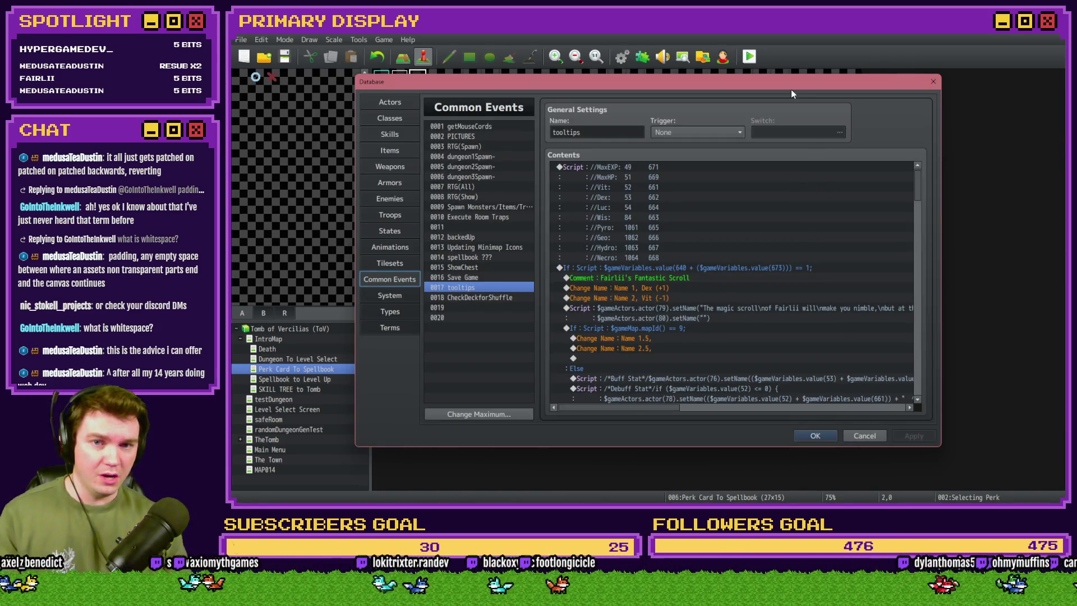
Delete the Fantastic Scroll script's empty second line, then open the potion description script.
scroll(718, 288, "down", 2)
double_click(716, 238)
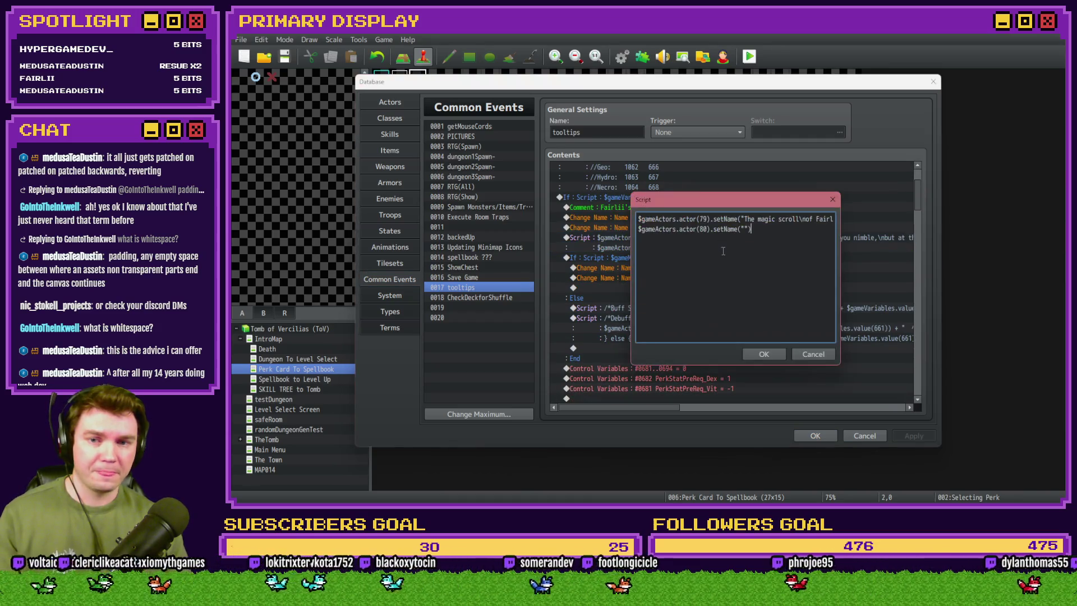
left_click_drag(760, 229, 595, 226)
key("BackSpace")
key("BackSpace")
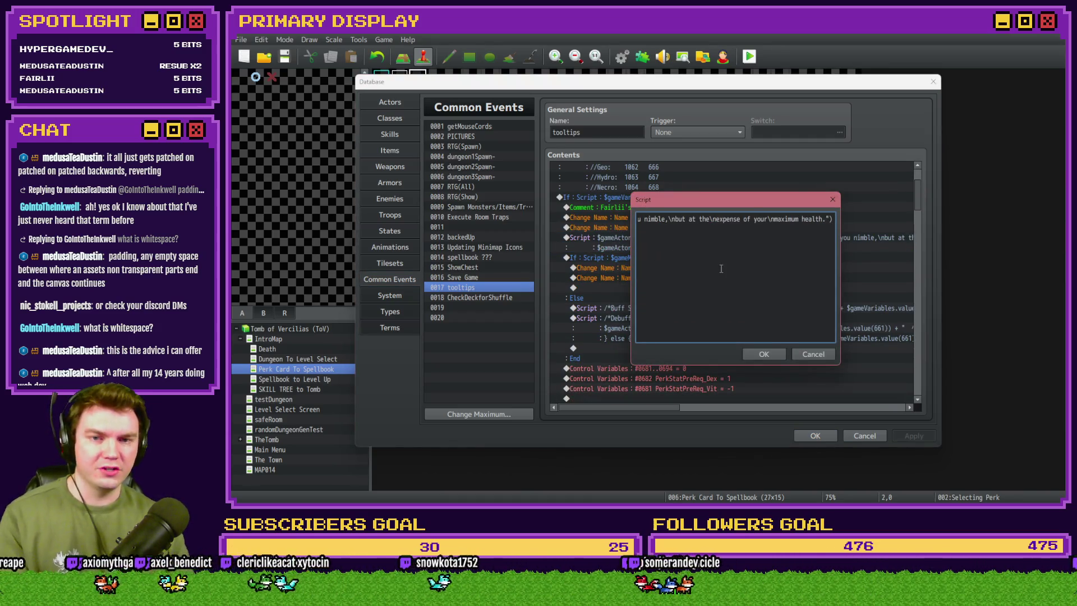
left_click(757, 354)
scroll(645, 302, "down", 3)
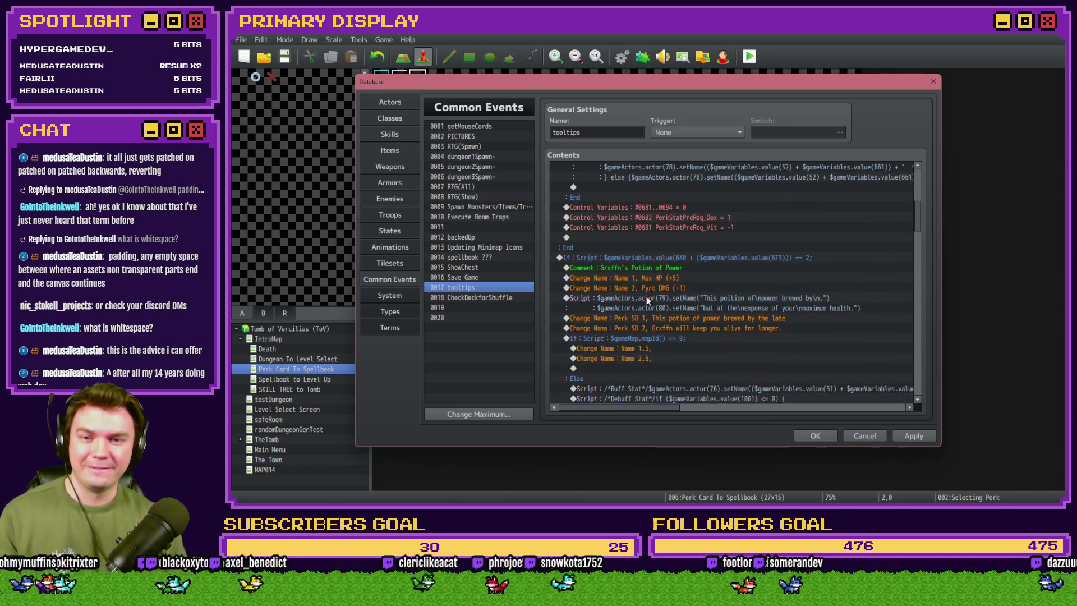
double_click(664, 279)
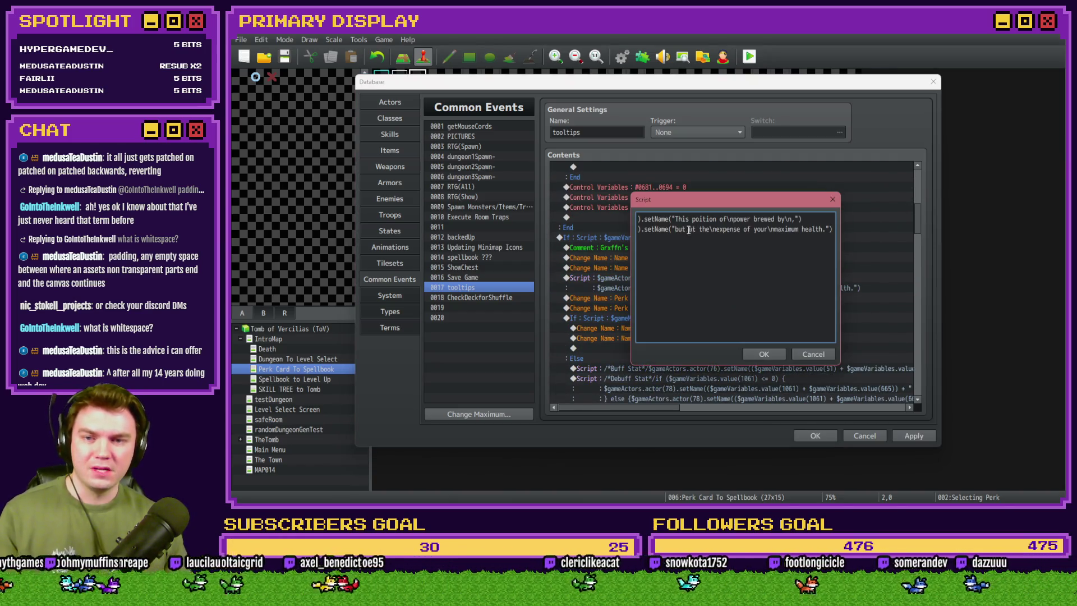
Join the Potion of Power script into one line by deleting its second line and the break before the comma.
mouse_move(695, 200)
left_mouse_down()
mouse_move(711, 373)
mouse_move(699, 321)
left_mouse_up()
key("shift+Up")
key("BackSpace")
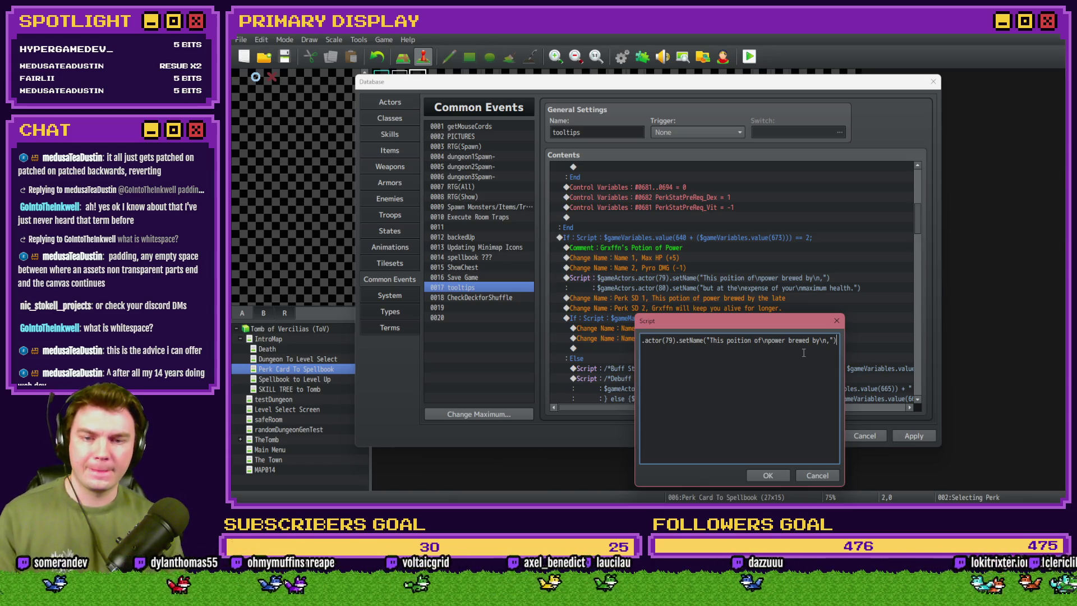
mouse_move(786, 325)
left_mouse_down()
mouse_move(786, 348)
mouse_move(771, 341)
left_mouse_up()
left_click(811, 360)
key("BackSpace")
key("BackSpace")
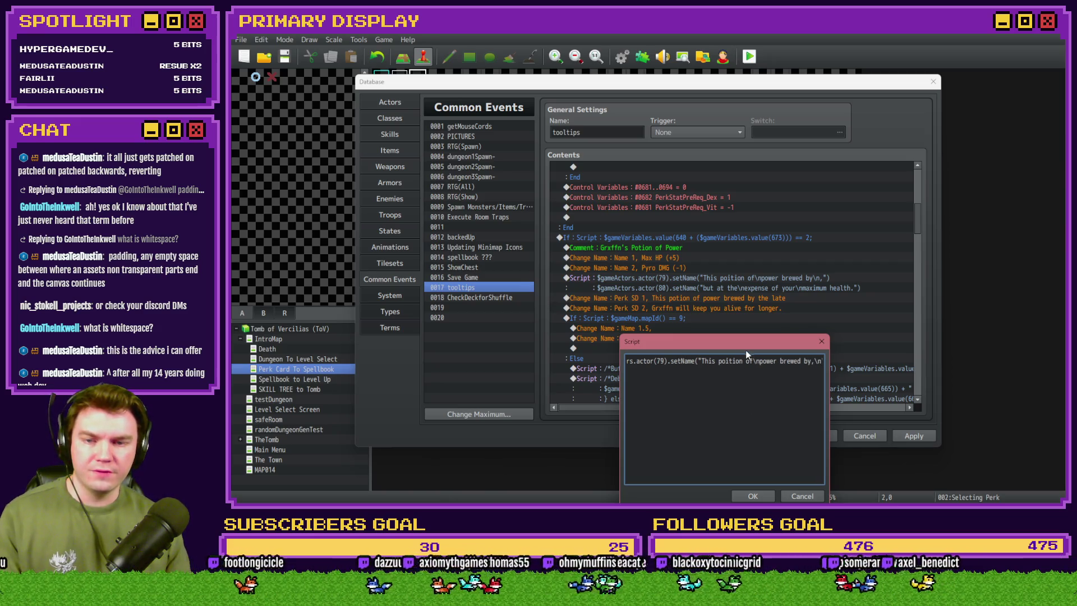
left_click_drag(742, 342, 731, 321)
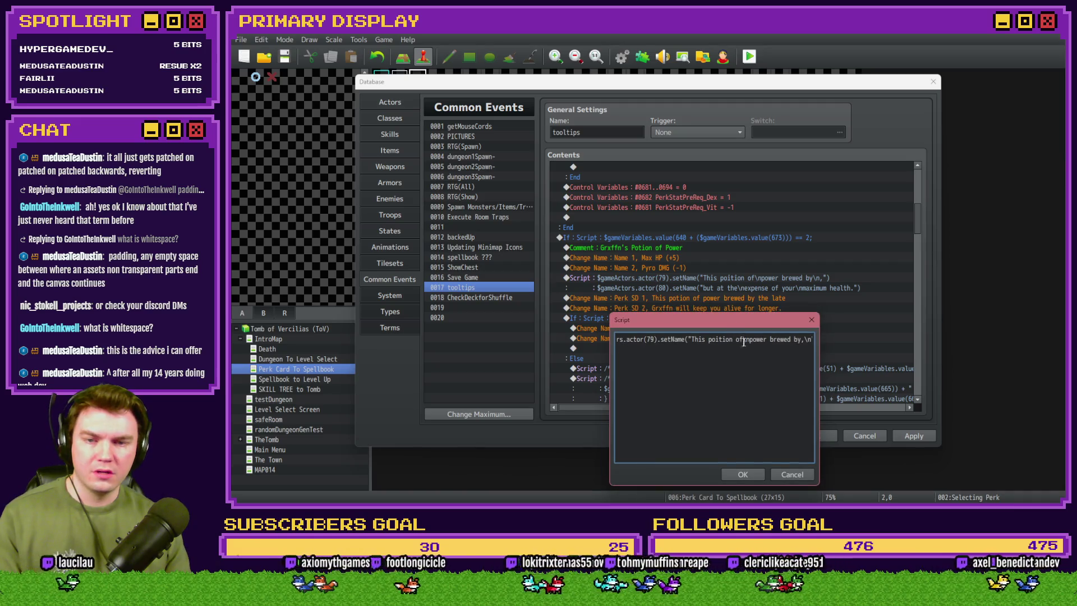
Extend the description with 'the late Grxffn' and 'will keep you alive for longer.', then confirm.
type("\")")
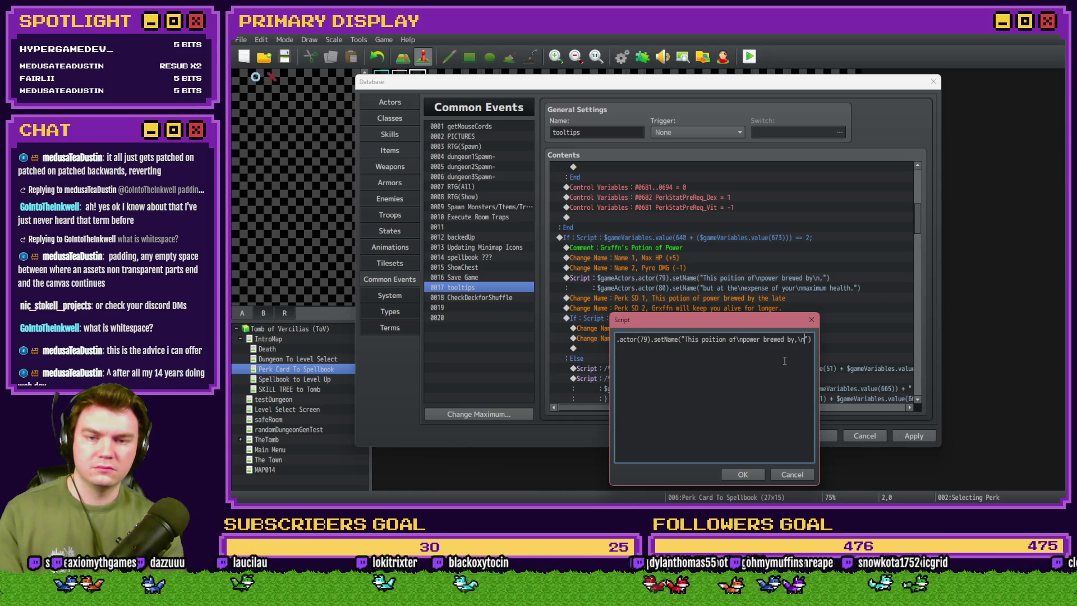
type("the la")
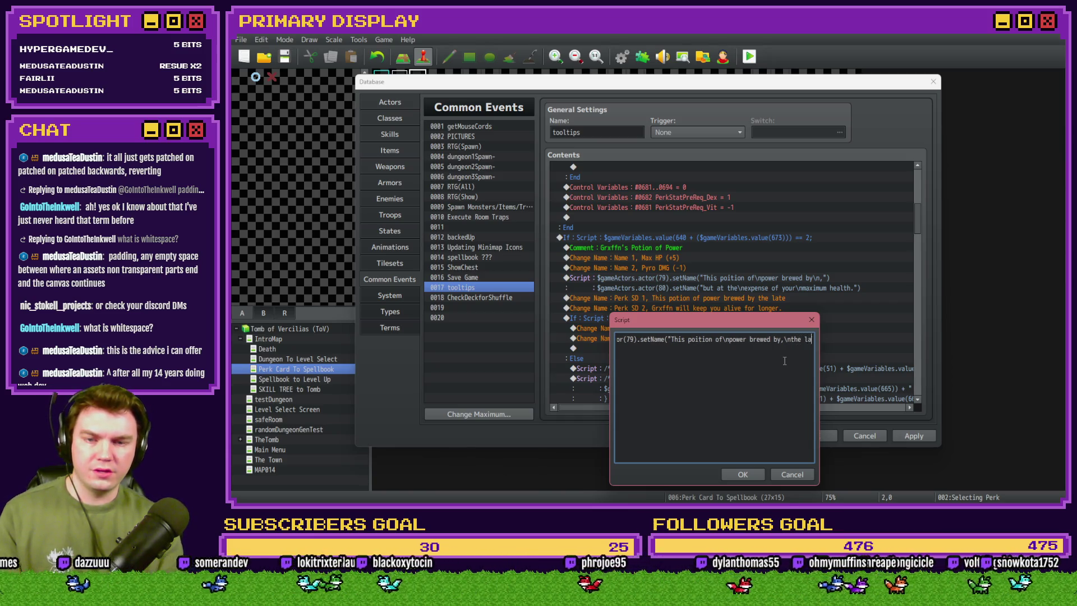
type("te G")
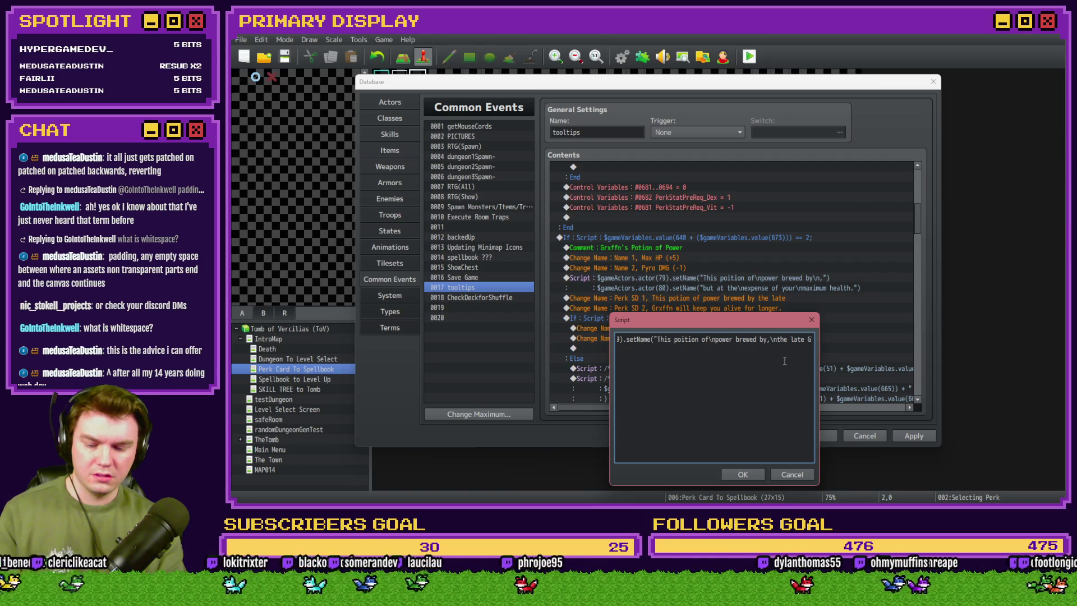
type("rx")
type("ffn'")
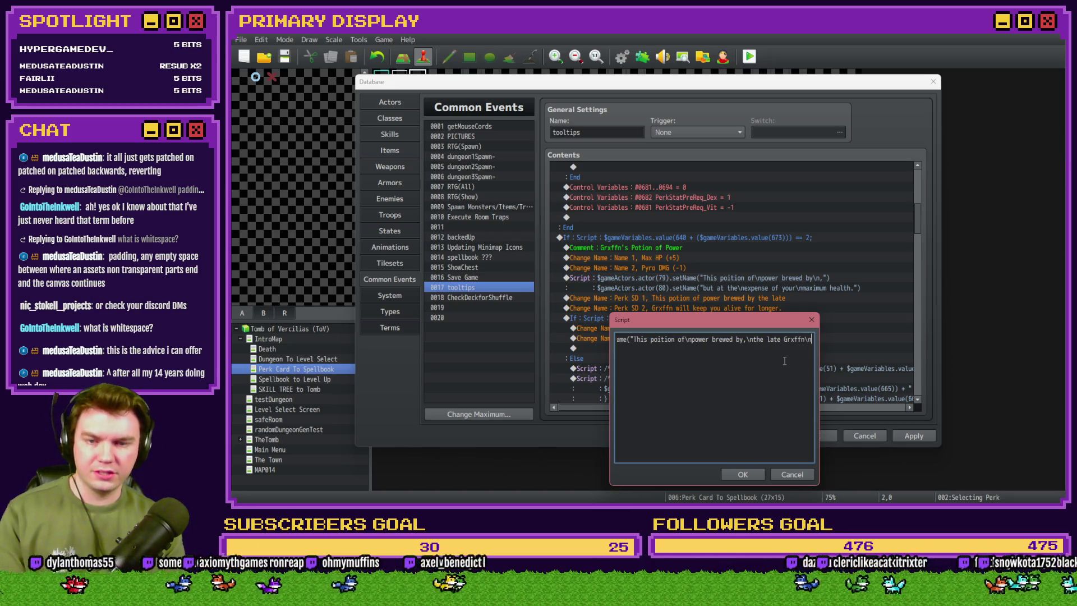
type("will keeop")
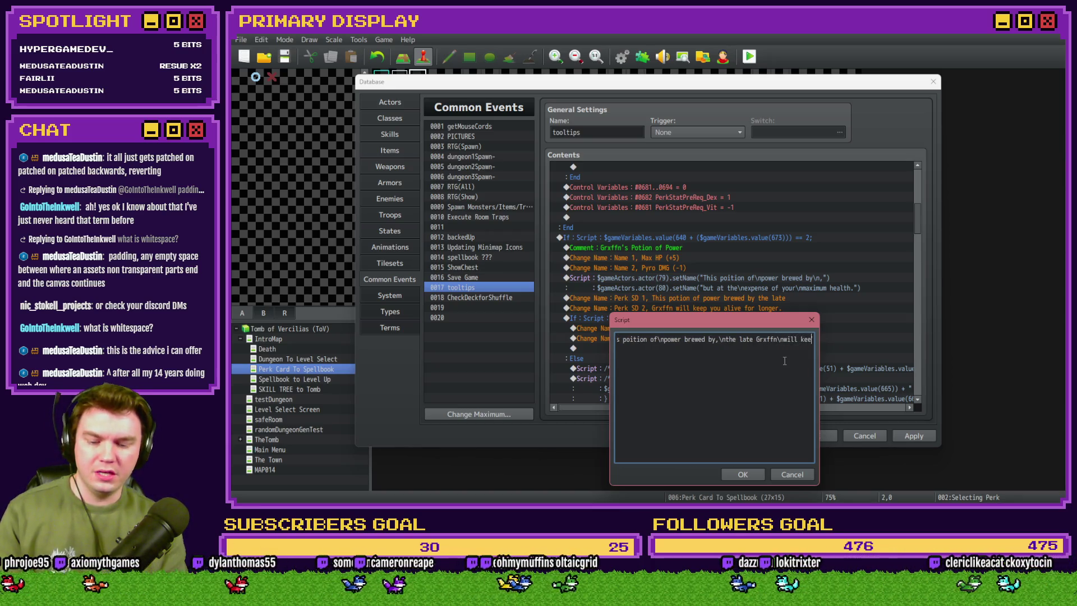
key("BackSpace")
key("BackSpace")
type("you")
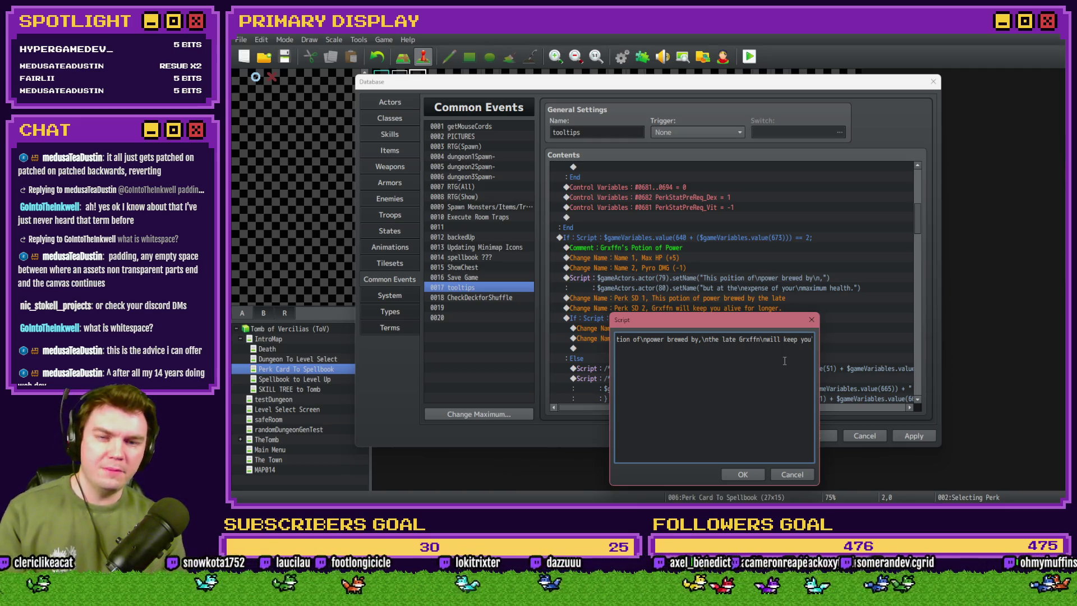
type(" alive for longer")
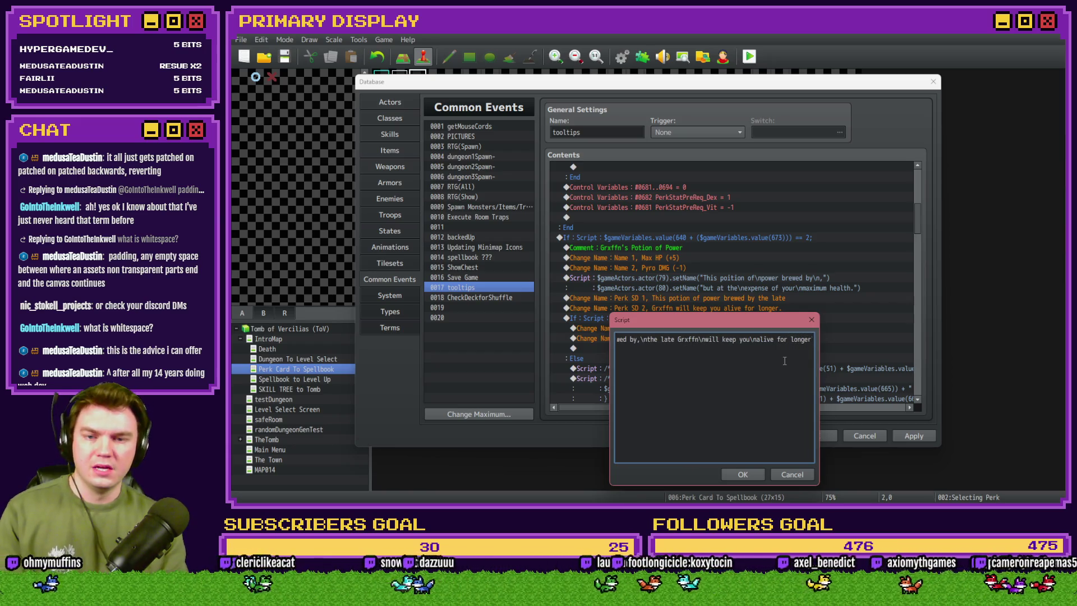
type(".")
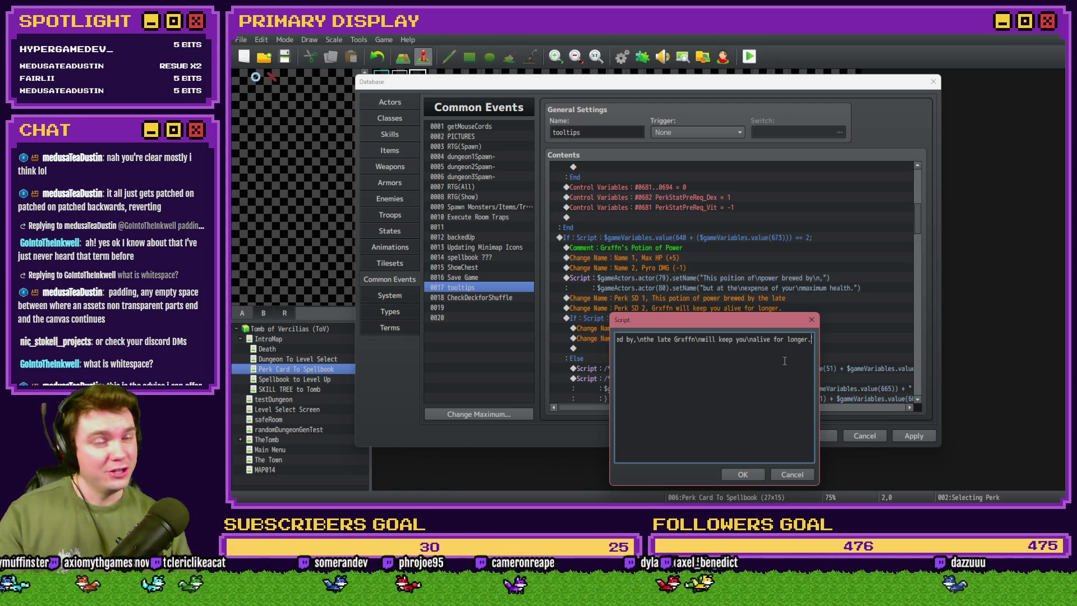
left_click(755, 470)
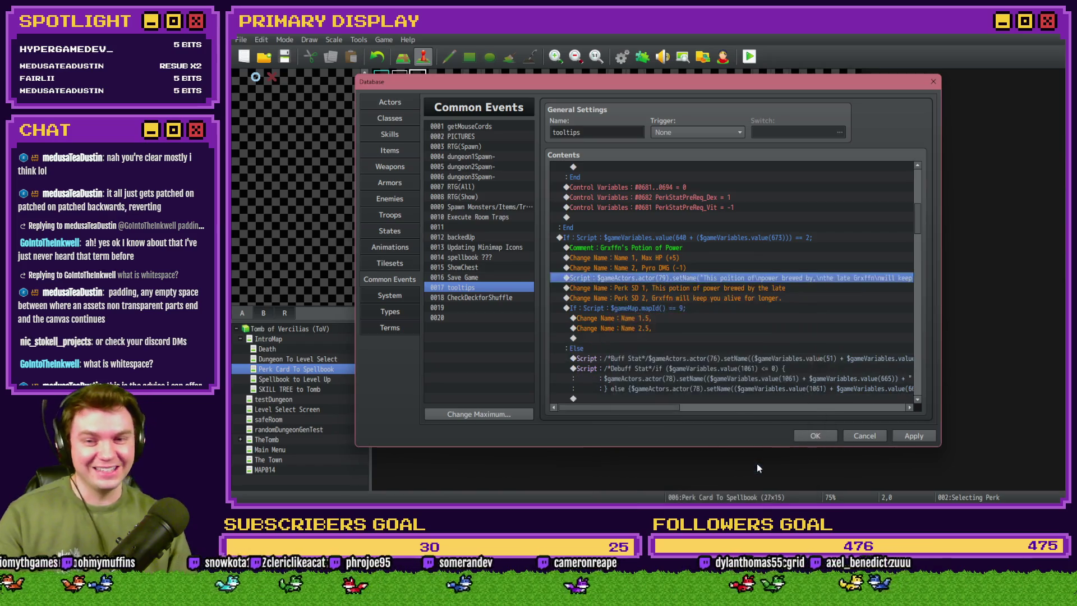
Close the Database keeping the edit, save, and launch a playtest with its window centred.
key("Up")
left_click(708, 279)
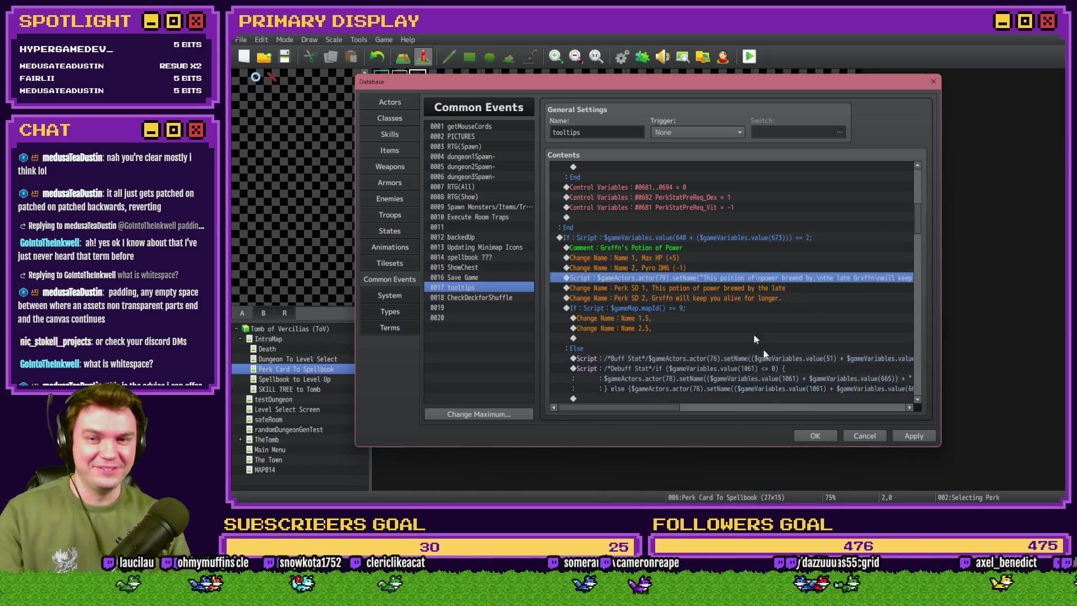
left_click(805, 435)
key("F12")
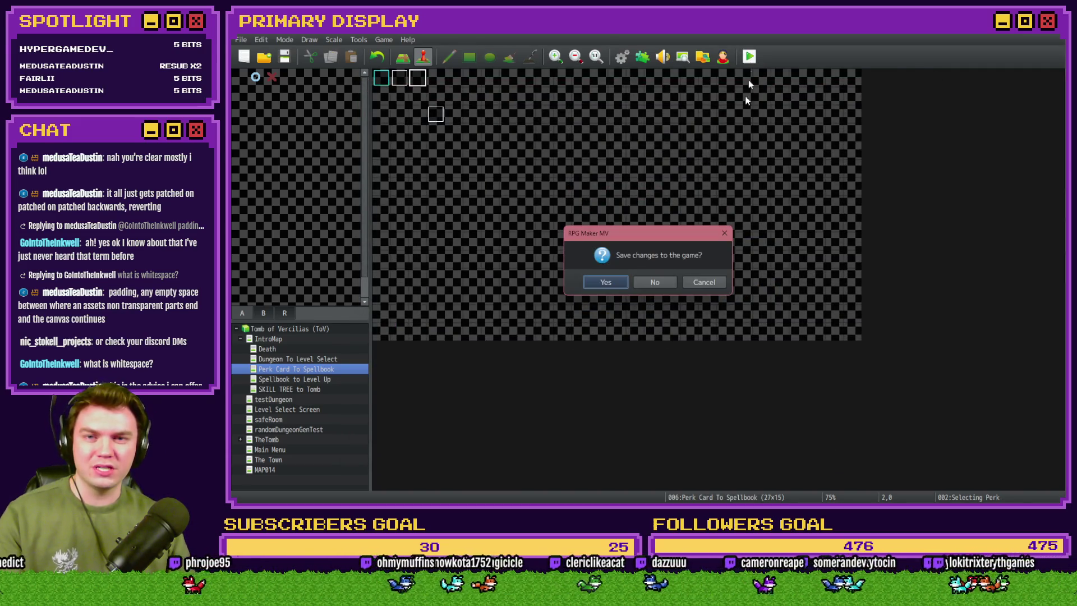
left_click(610, 281)
left_click_drag(953, 195, 551, 69)
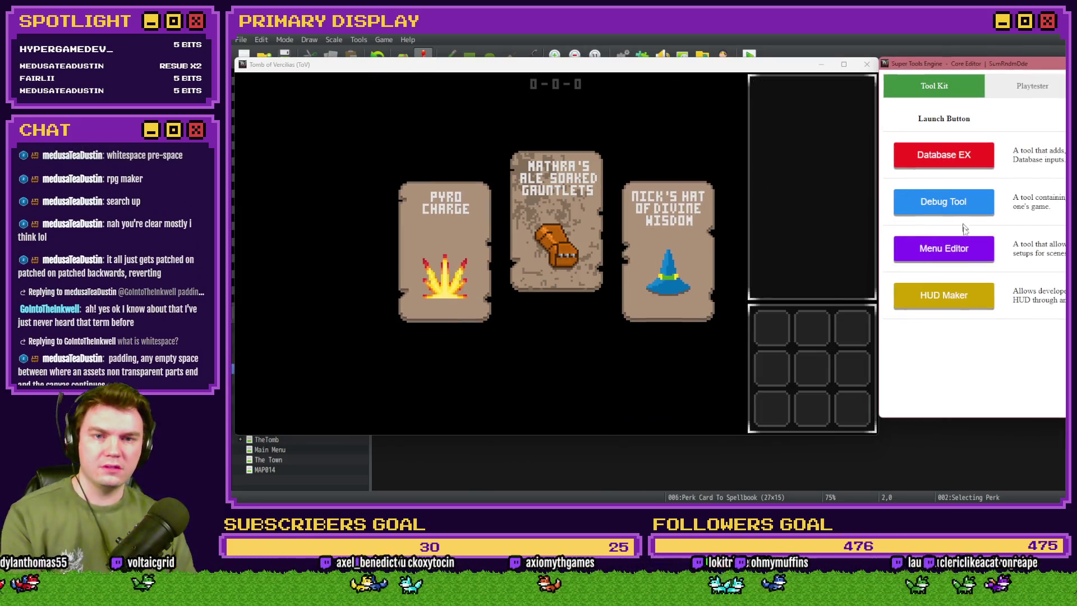
left_click(962, 293)
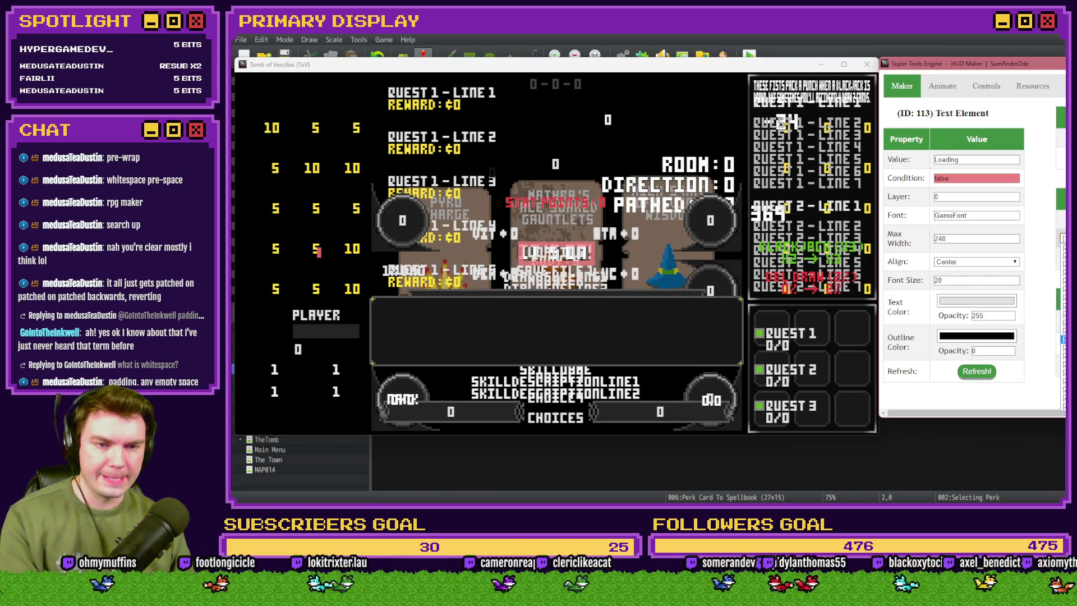
Switch the multiline description element's value from actor(80) to actor(79) and refresh the HUD.
left_click(814, 169)
key("Right")
key("Right")
key("Right")
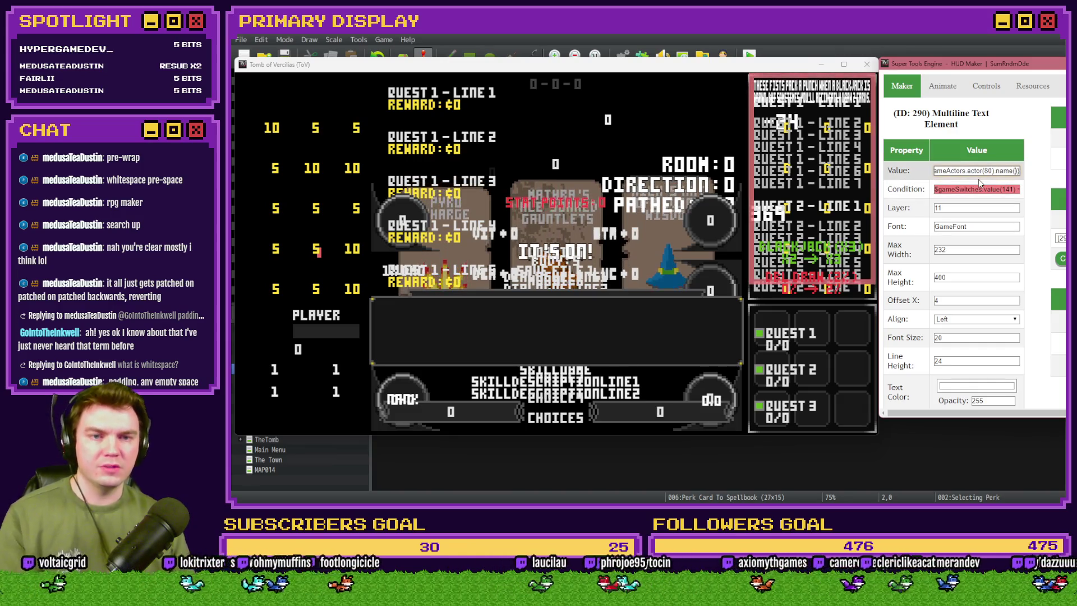
key("shift+Left")
key("shift+Left")
key("shift+Left")
key("shift+Left")
key("shift+Left")
key("shift+Left")
key("shift+Left")
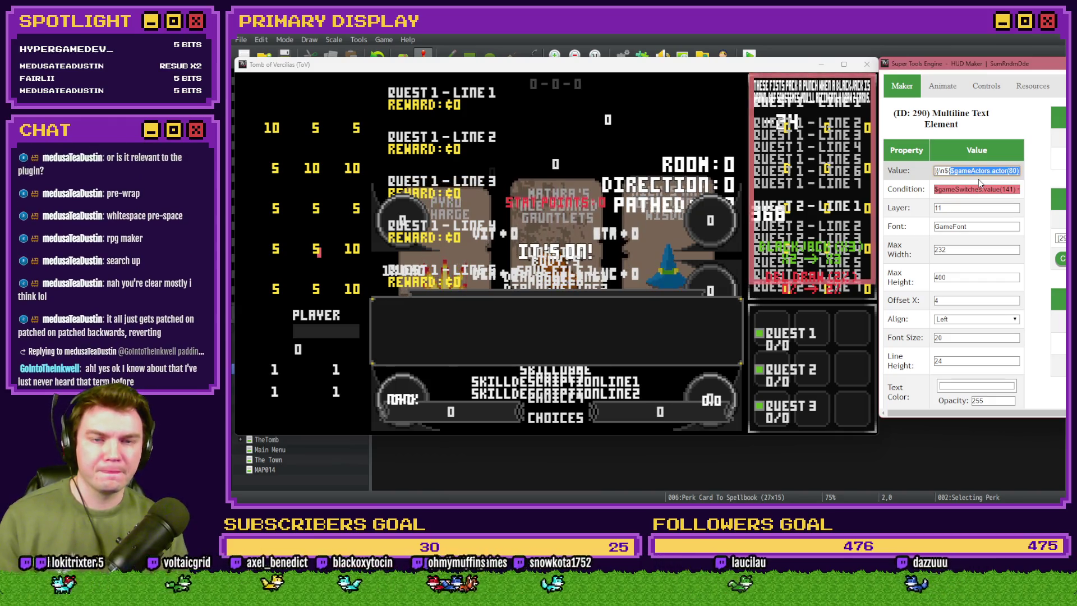
key("ctrl+v")
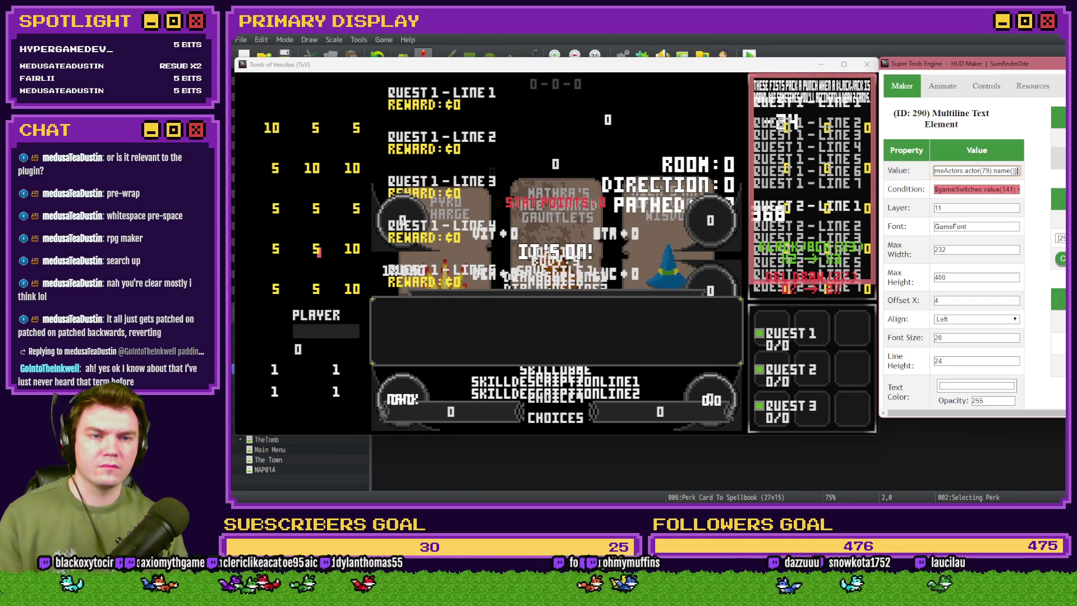
scroll(976, 336, "down", 1)
left_click(977, 389)
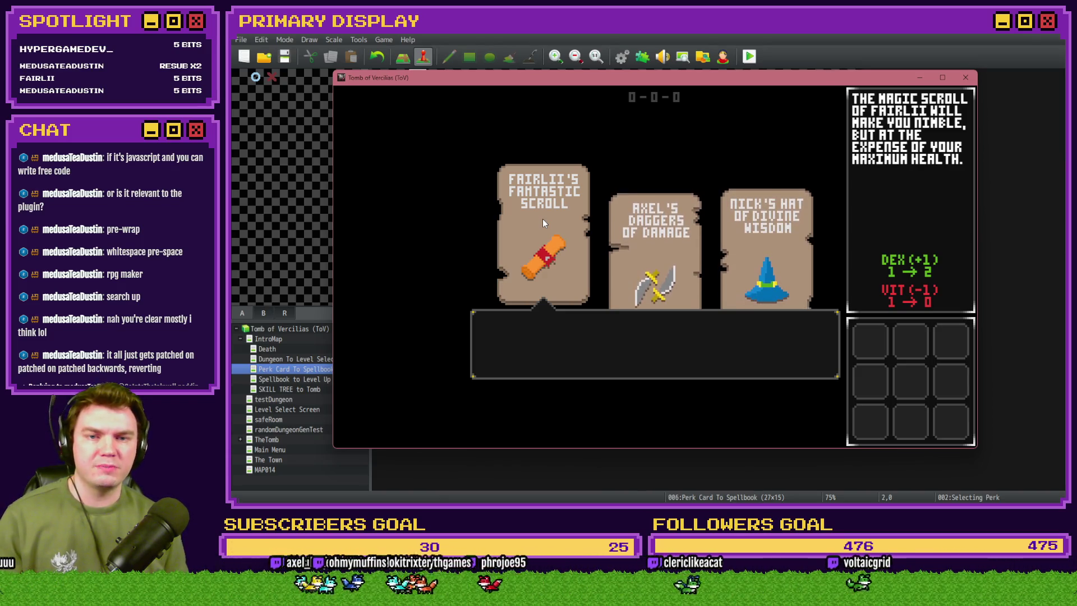
Pick the scroll perk card, whose panel shows the wrapped description and DEX/VIT changes.
left_click(543, 220)
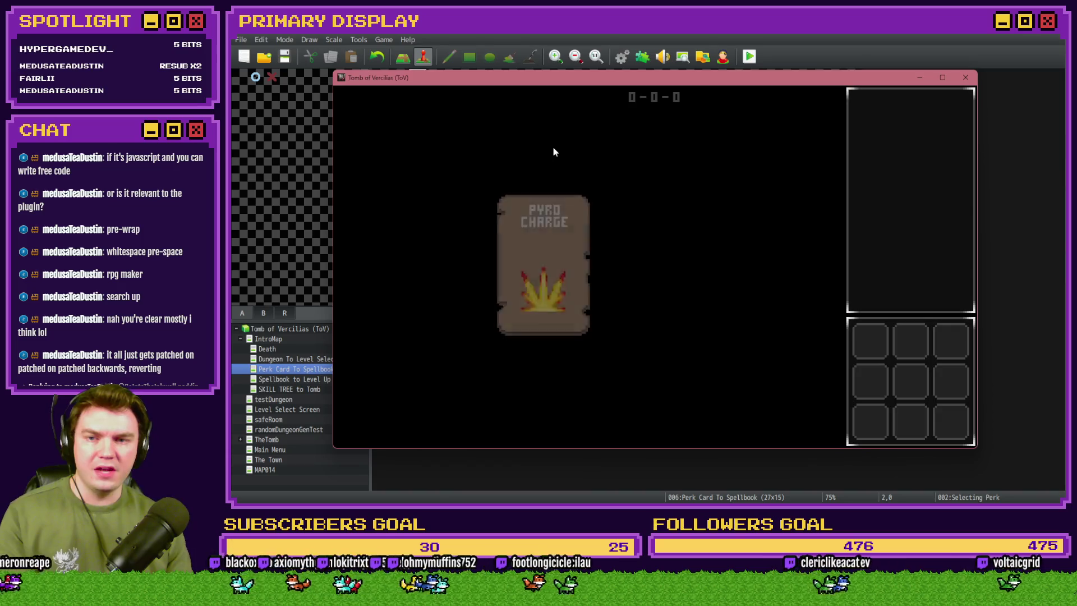
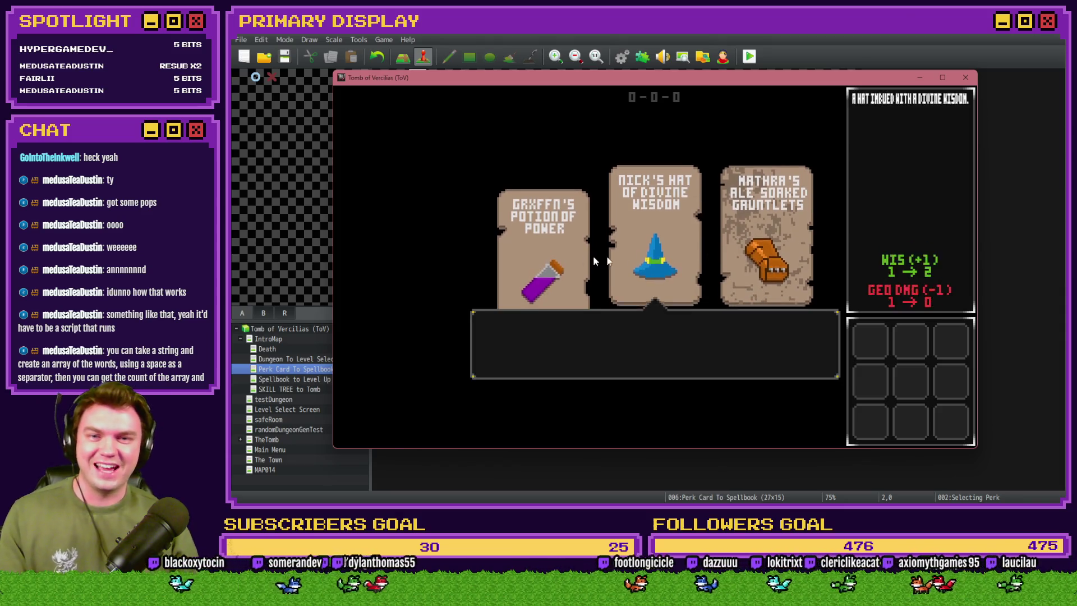
Close the playtest and select Grxffn's Potion's setName script line in the tooltips common event.
key("alt+F4")
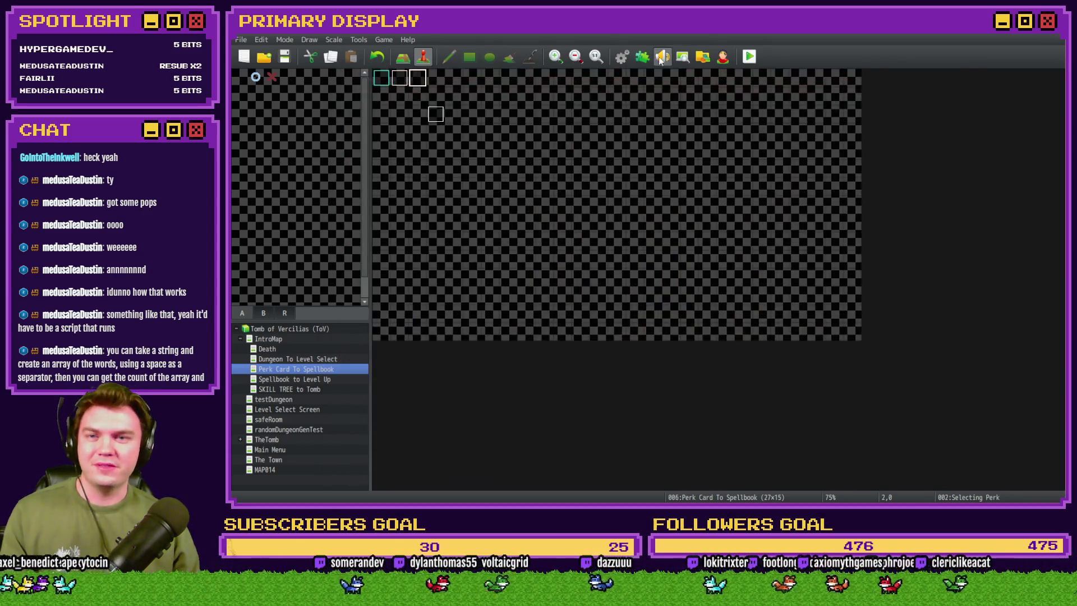
left_click(621, 56)
scroll(661, 267, "down", 7)
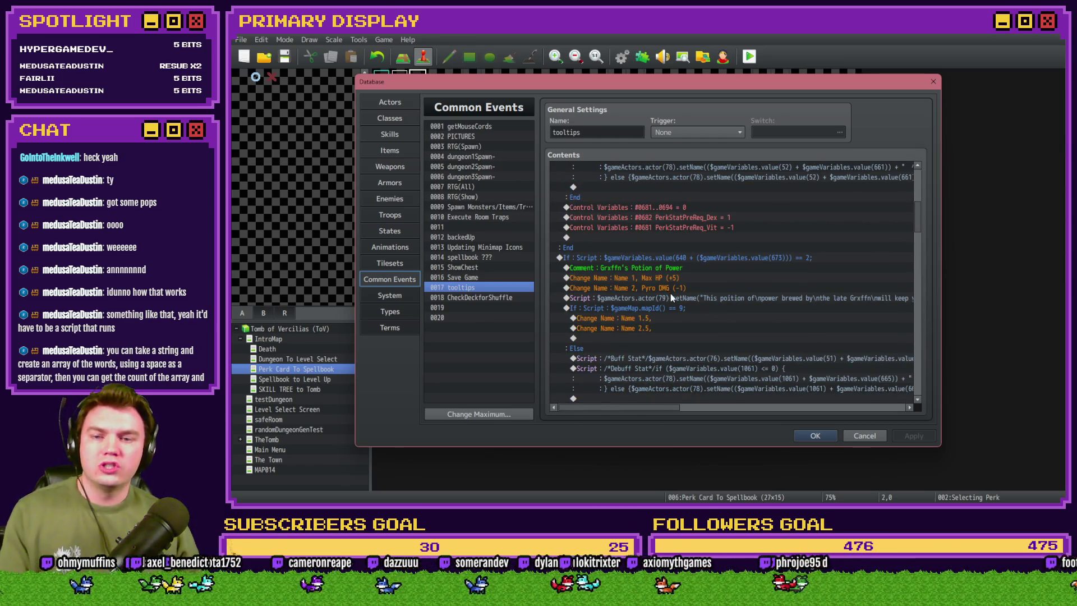
left_click(673, 298)
scroll(706, 325, "down", 3)
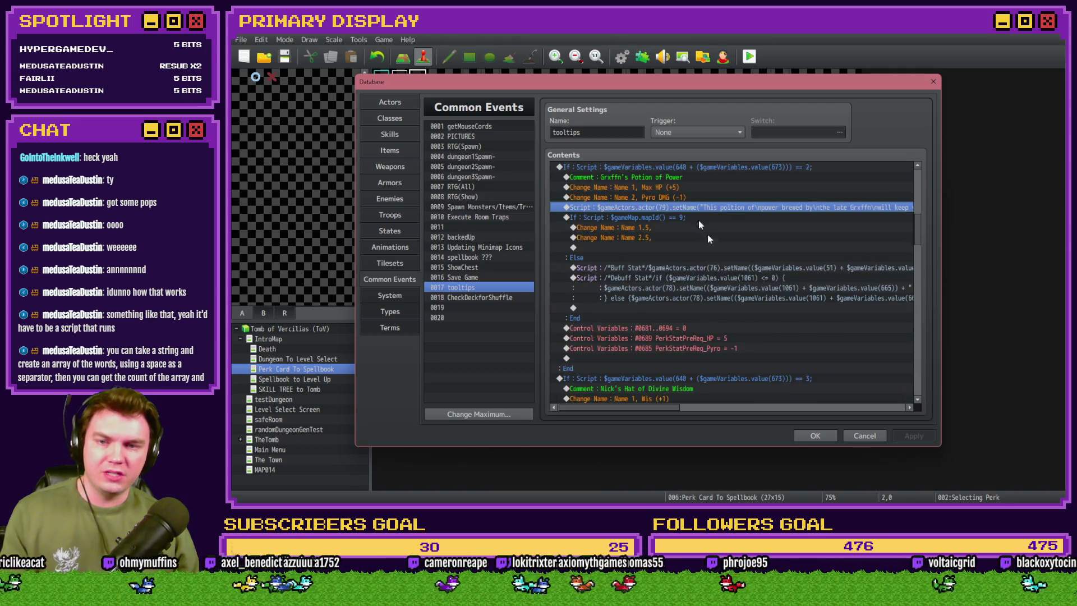
scroll(636, 313, "down", 4)
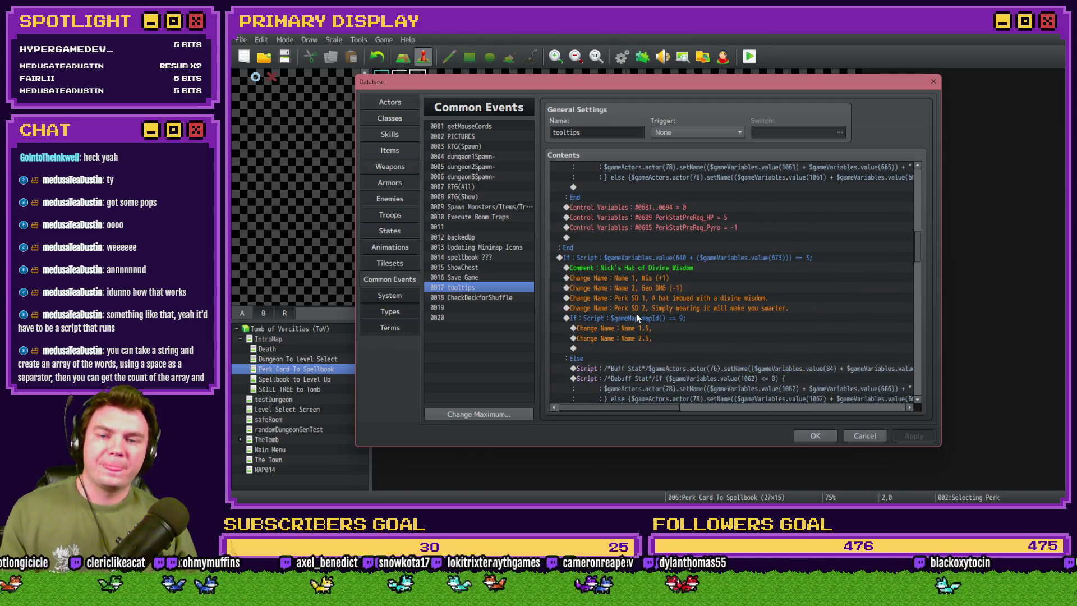
Paste the potion script line into Nick's Hat of Divine Wisdom branch and open it.
left_click(685, 298)
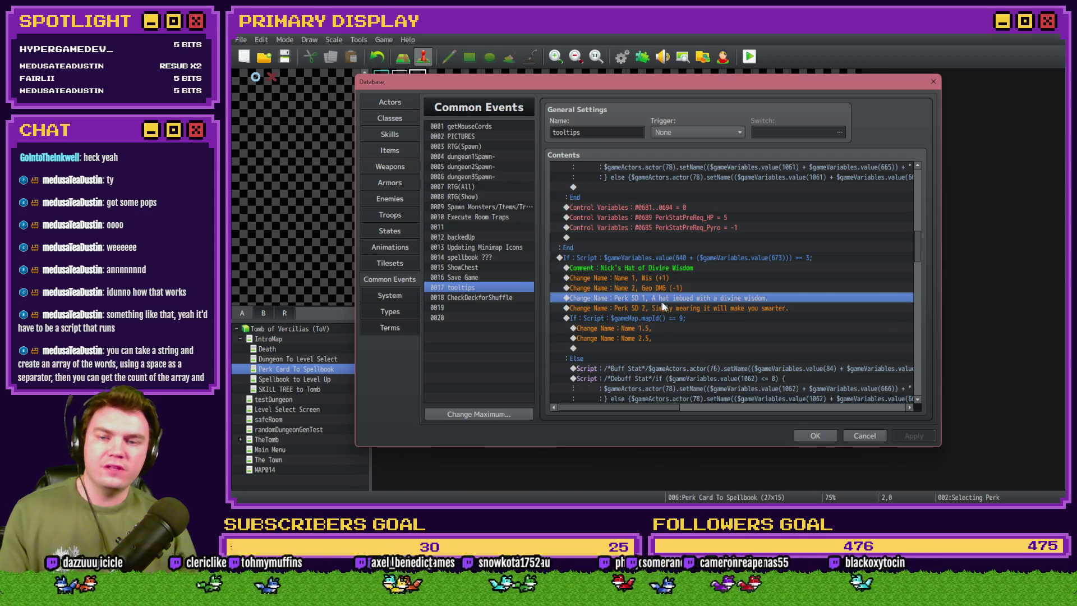
key("ctrl+v")
left_click(688, 298)
left_click_drag(921, 240, 916, 190)
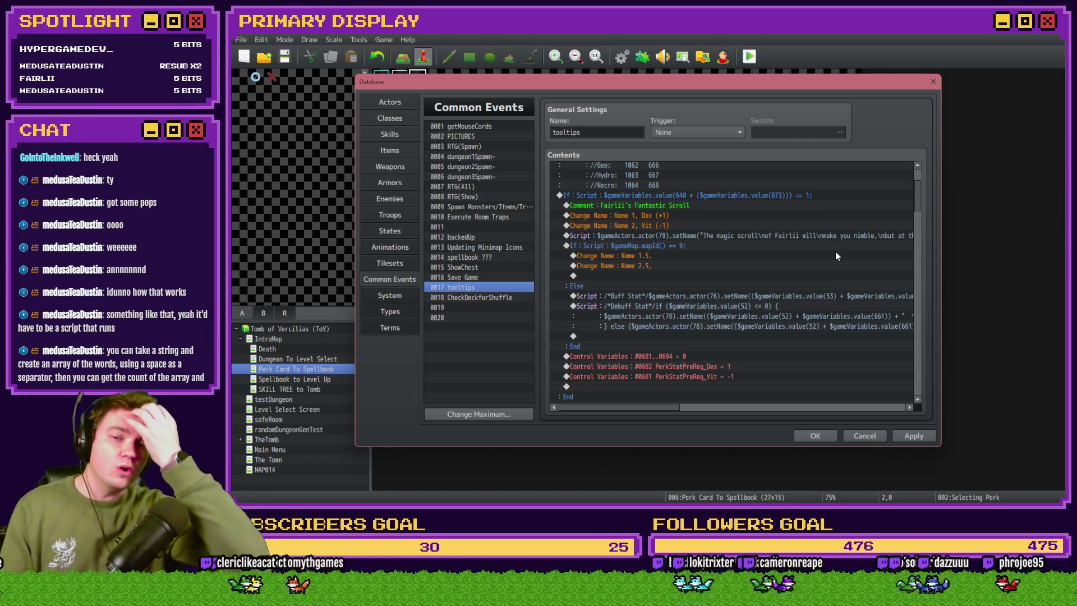
scroll(811, 234, "down", 5)
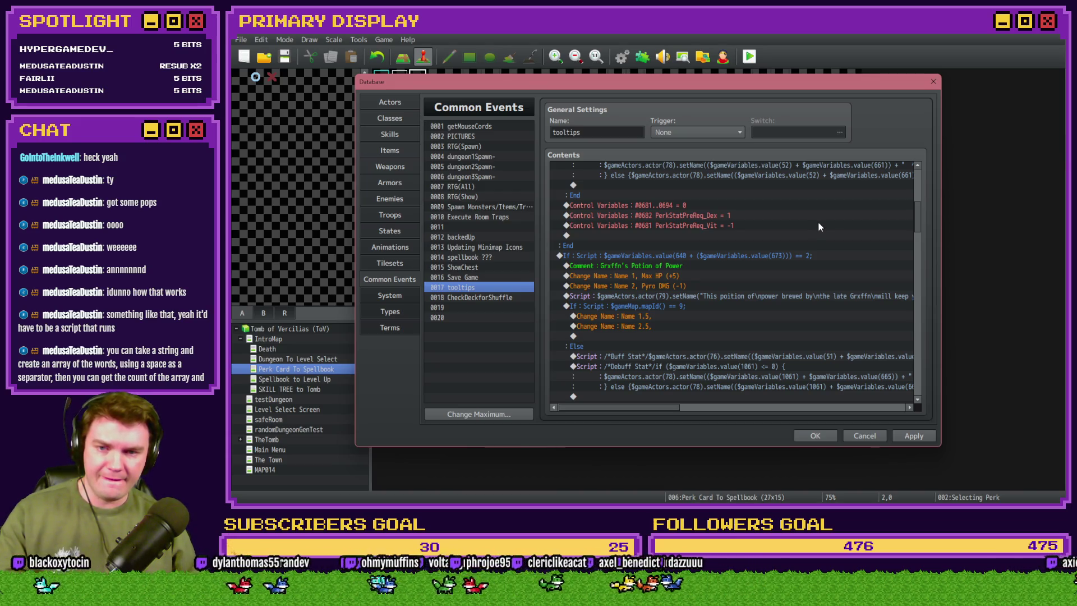
key("Down")
key("Down")
key("Down")
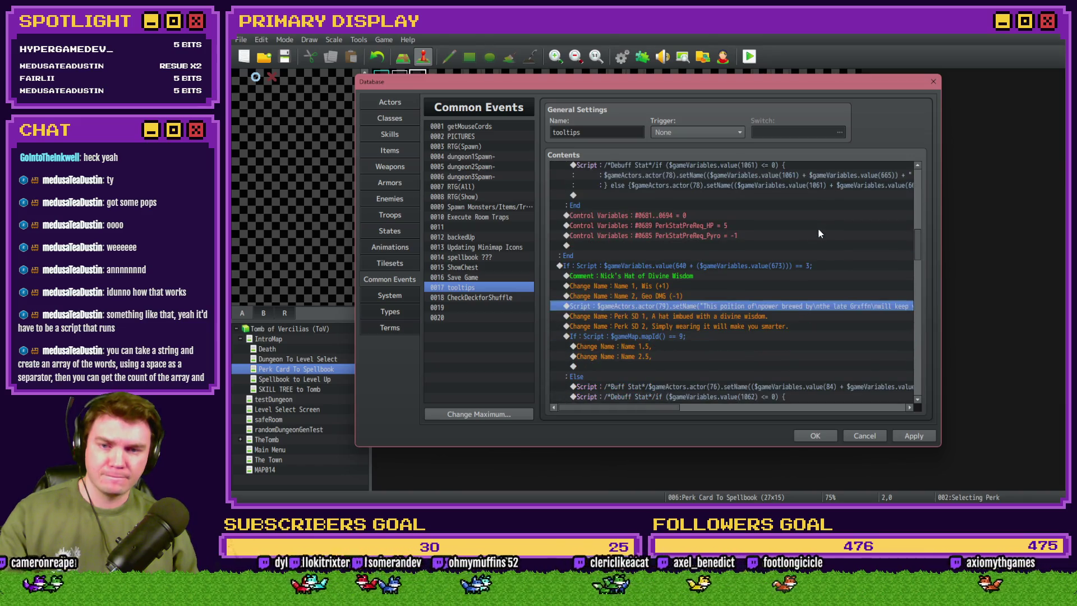
left_click(753, 296)
left_click(749, 309)
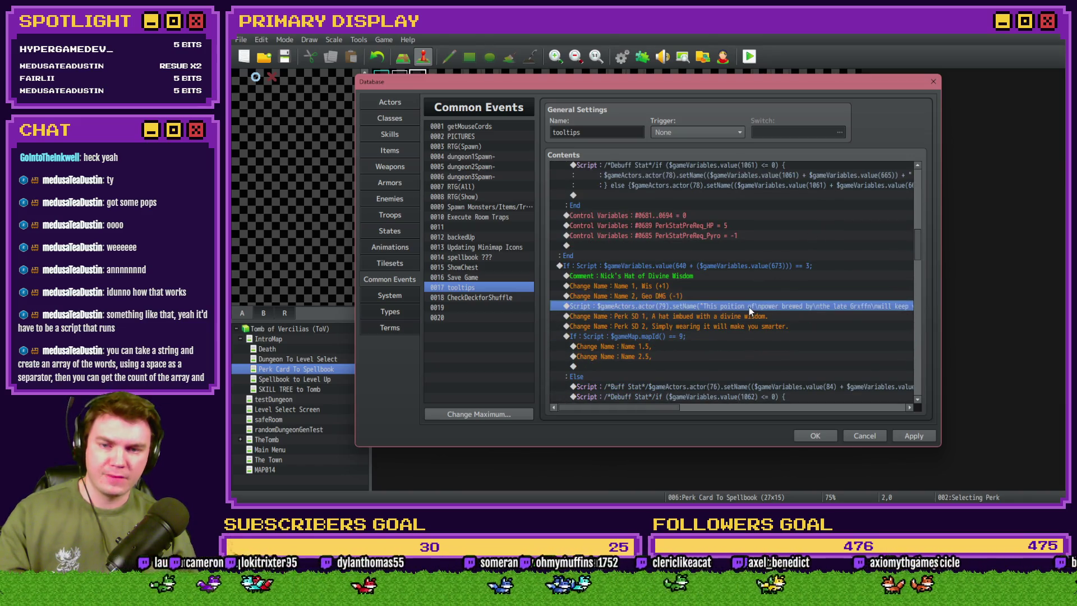
double_click(749, 308)
Replace the script text with 'A hat imbued with a divine wisdom… make you smarter.' using \n breaks.
mouse_move(826, 218)
left_mouse_down()
mouse_move(640, 219)
mouse_move(758, 219)
mouse_move(745, 220)
mouse_move(755, 119)
left_mouse_up()
key("BackSpace")
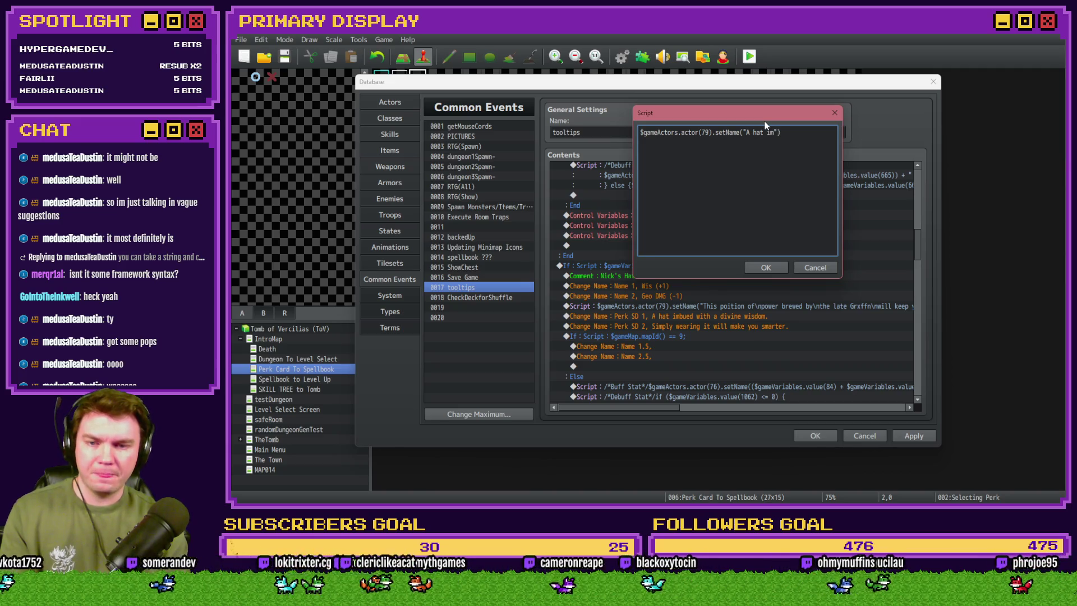
type("bued\\n")
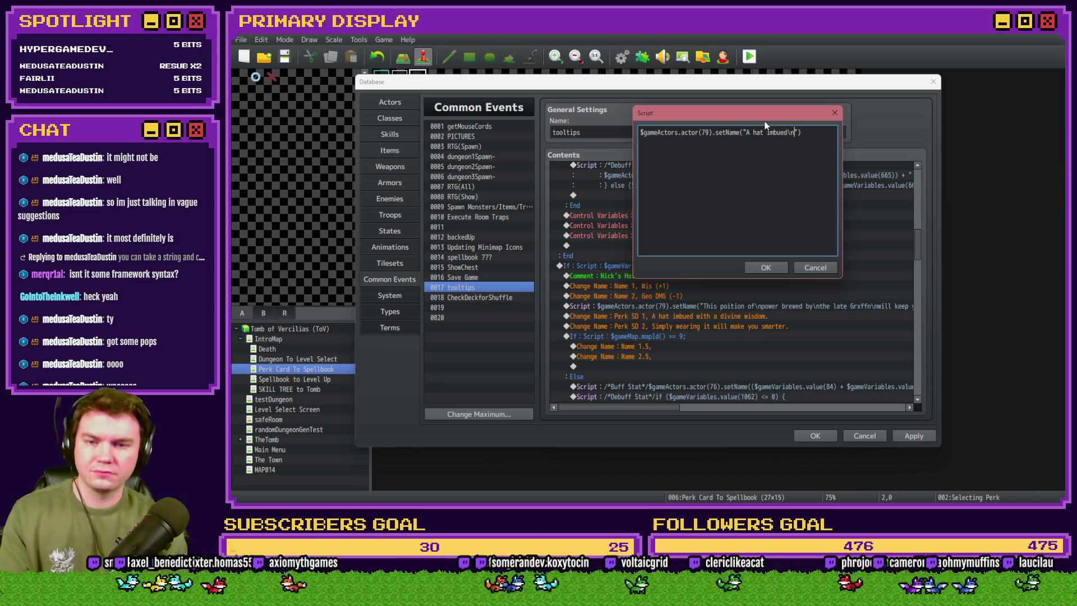
type(" with a di")
type("ne")
type("\\\"")
type("n")
type("wisdo")
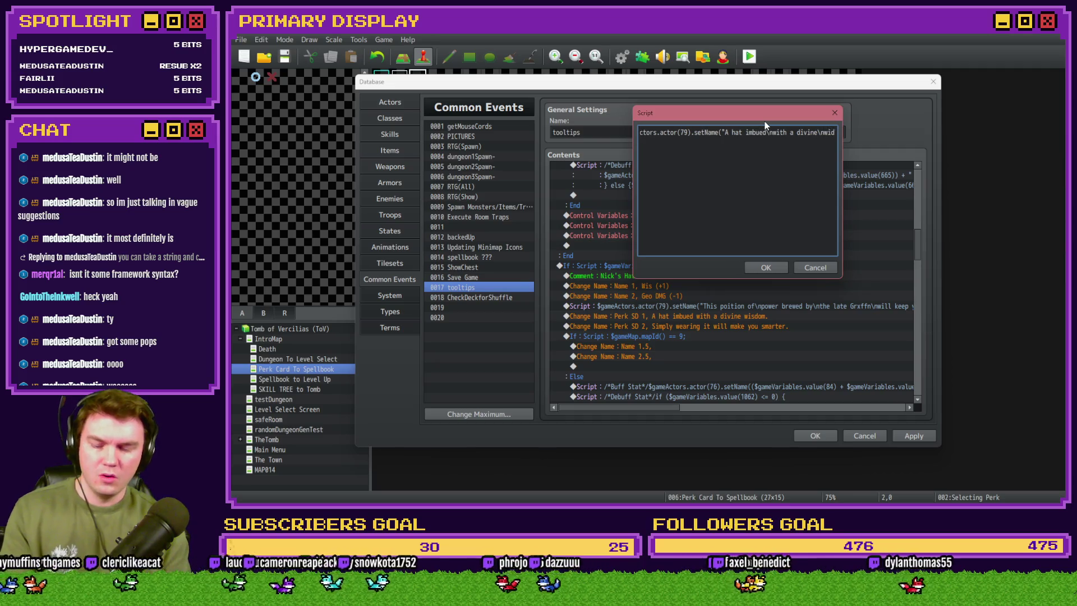
type("m.")
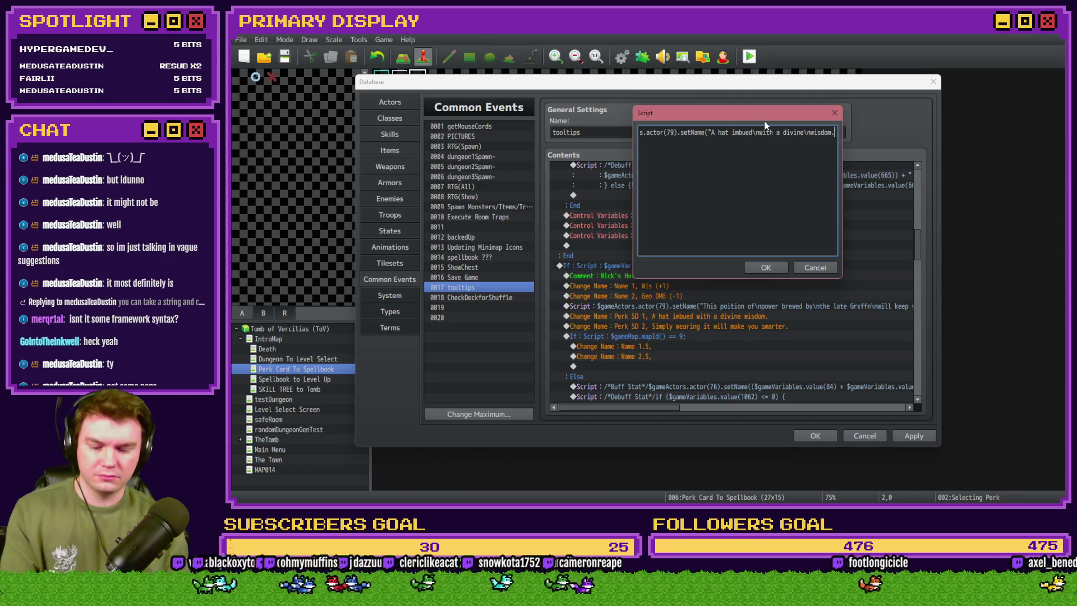
type("\\nSimply we")
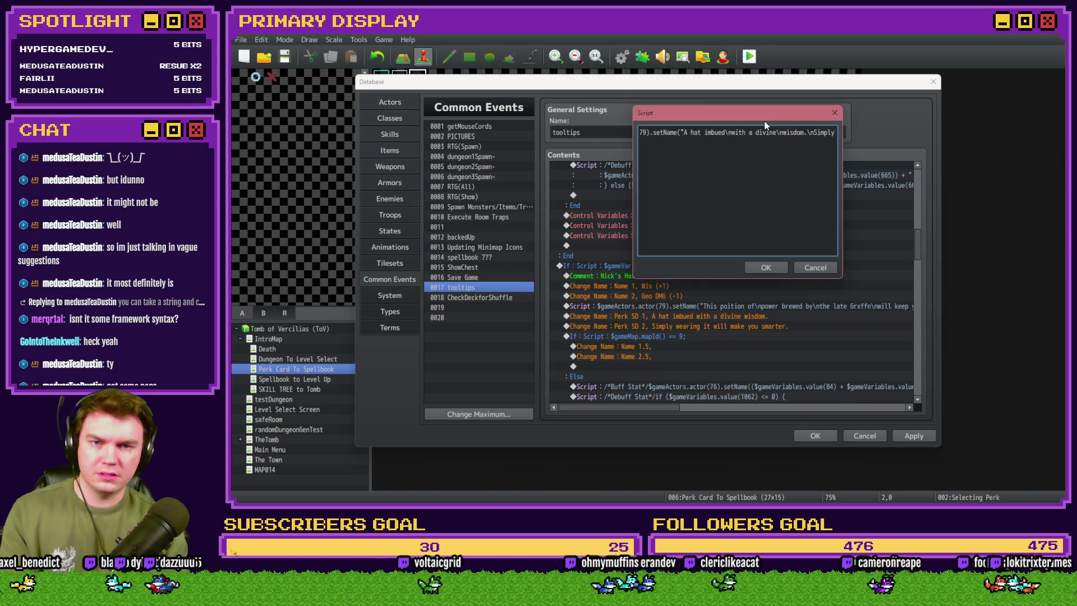
type("aring it")
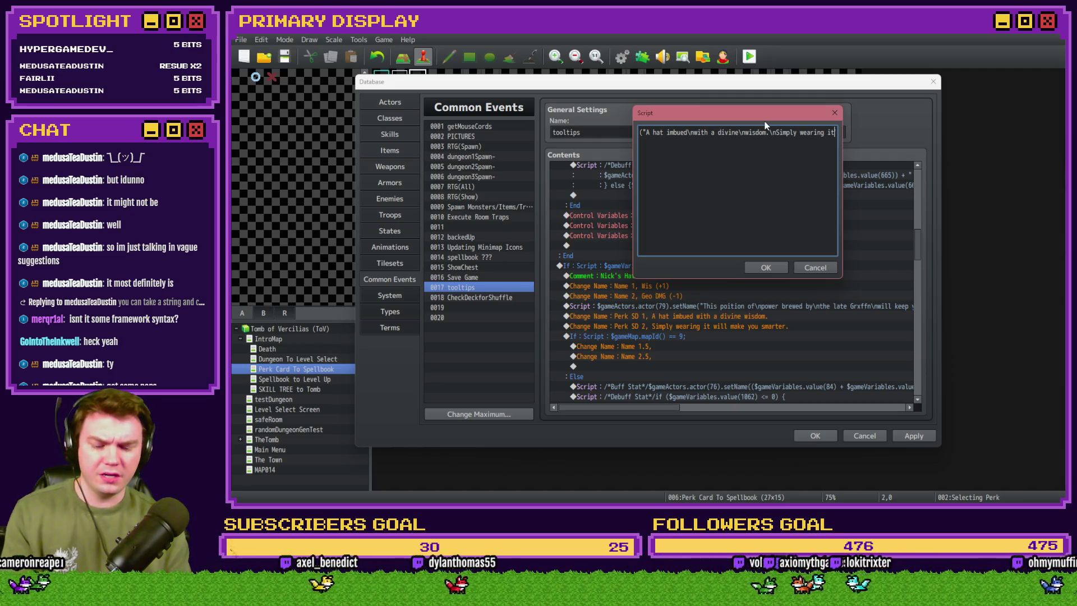
type(" will make you")
type(" smarter")
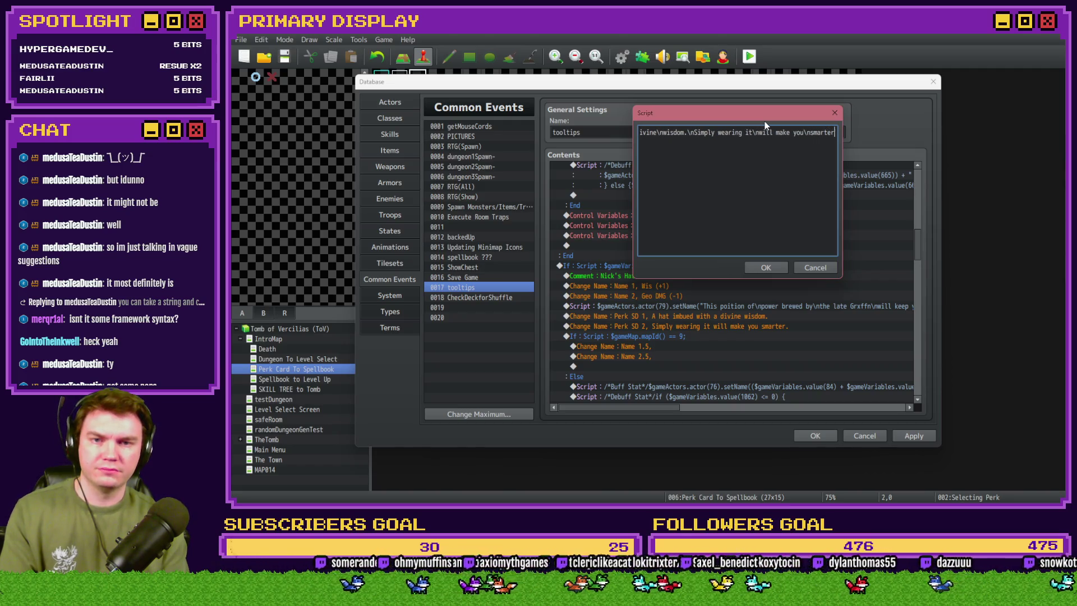
type(".")
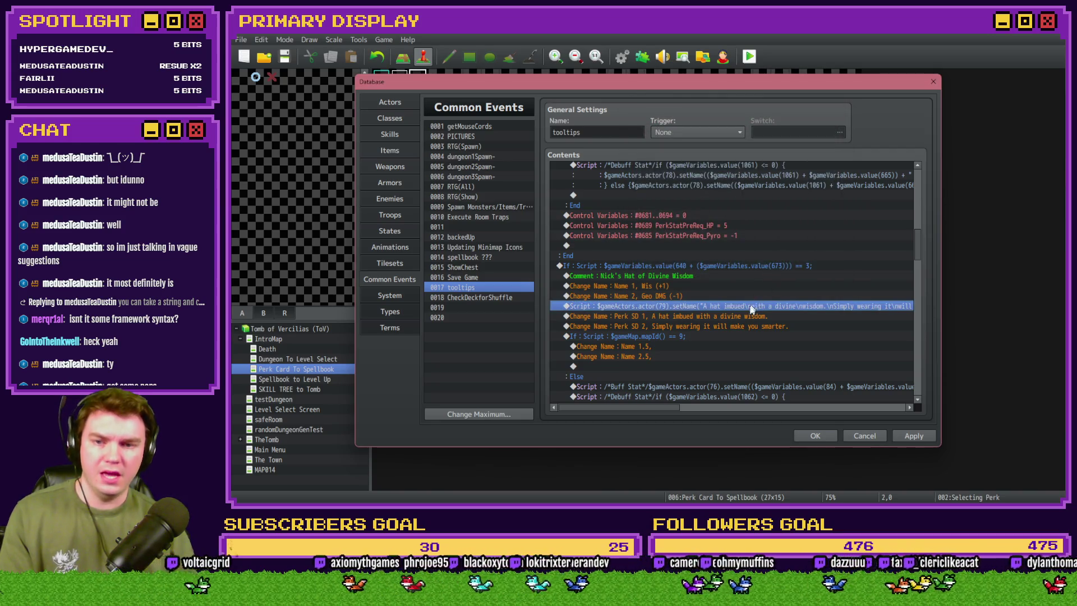
Delete the hat's old Perk SD name change rows and close the database.
left_click(749, 316)
key("Delete")
key("Delete")
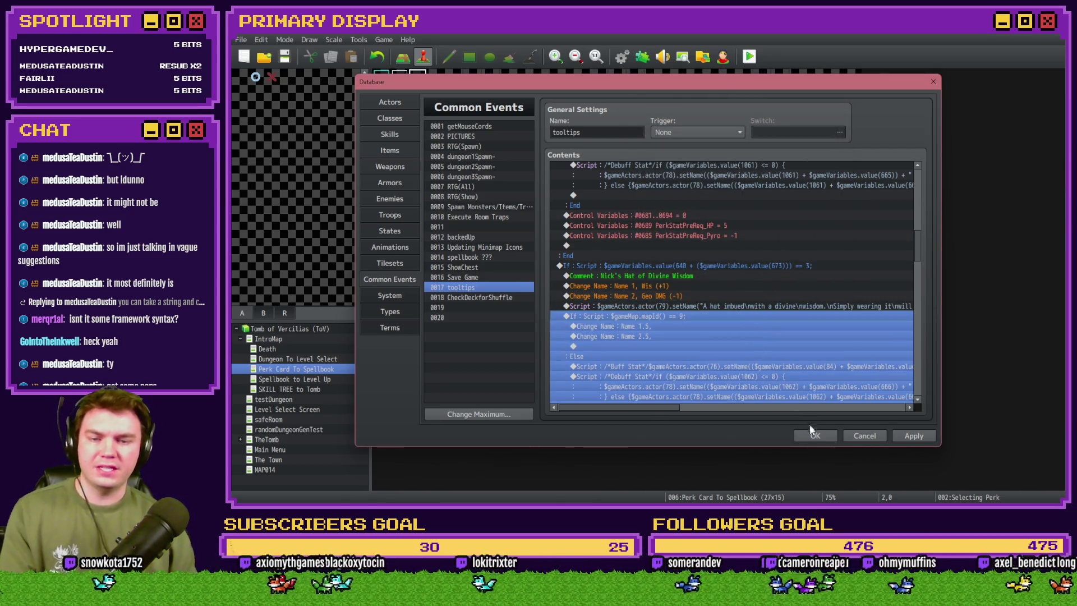
left_click(815, 435)
left_click(750, 56)
Save, playtest in fullscreen to check the hat card's tooltip, then reopen the database.
left_click(606, 282)
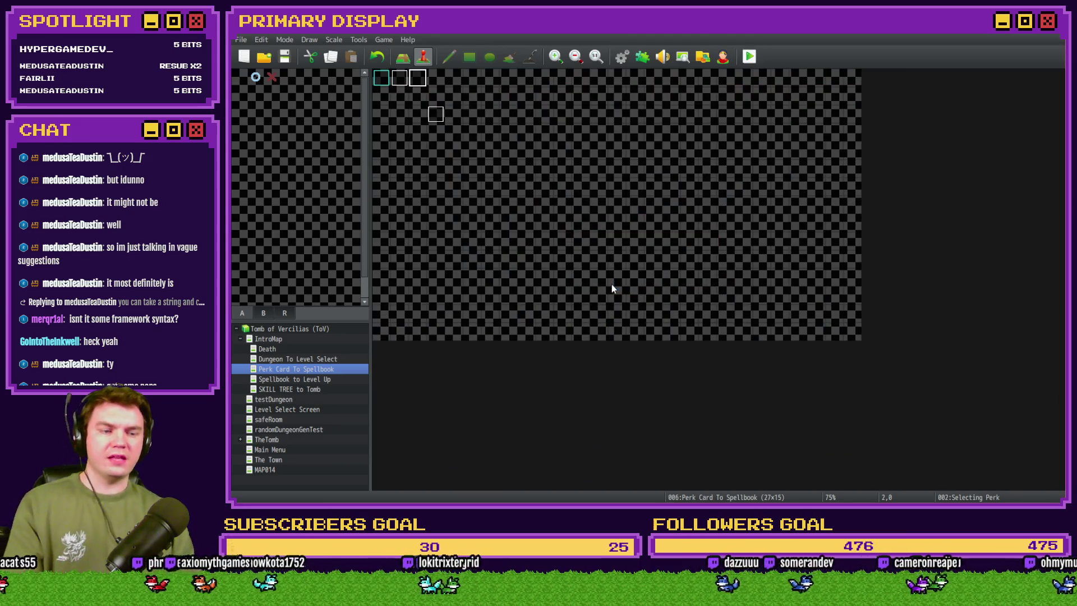
mouse_move(1065, 212)
left_mouse_down()
mouse_move(964, 198)
mouse_move(652, 78)
mouse_move(563, 62)
left_mouse_up()
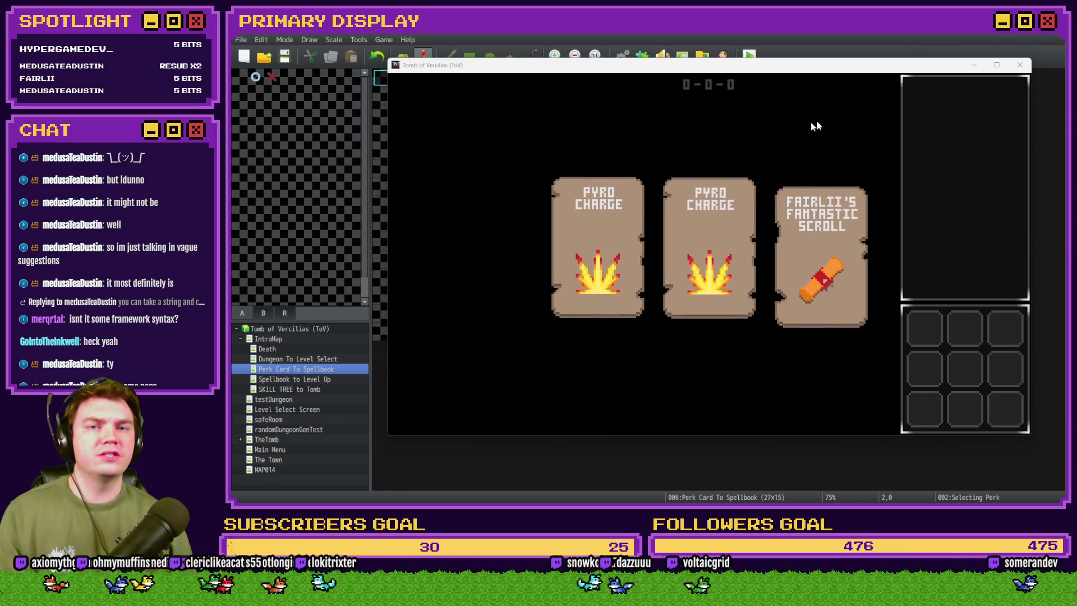
key("F4")
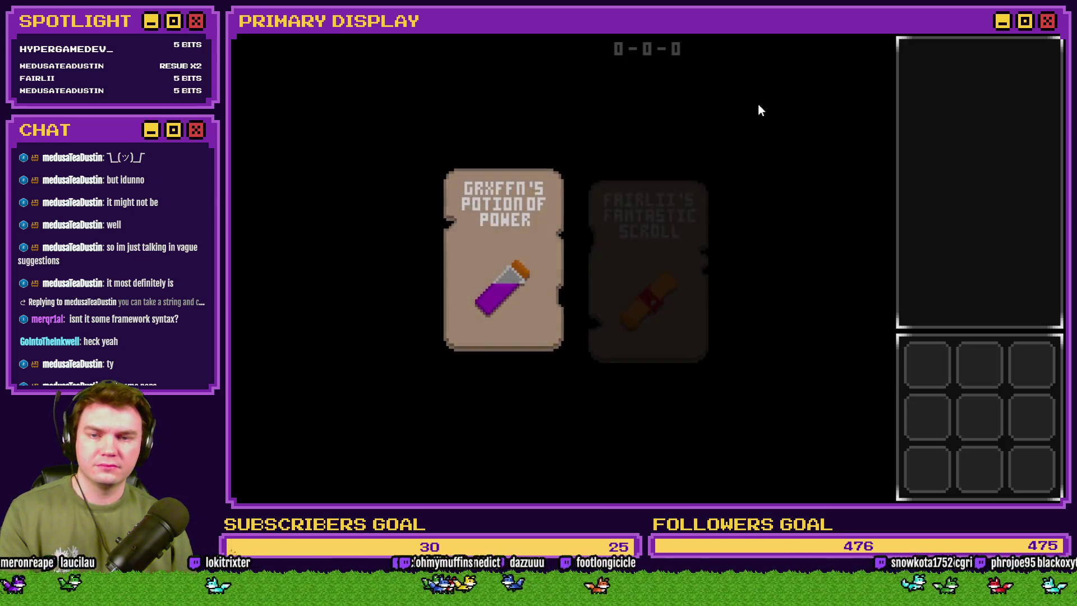
mouse_move(792, 236)
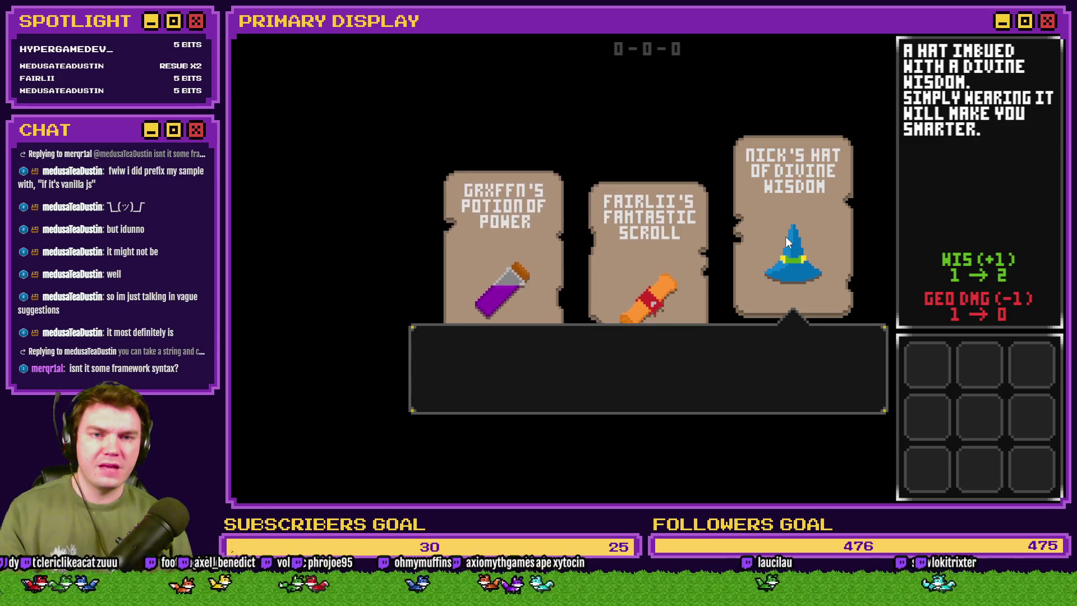
key("Escape")
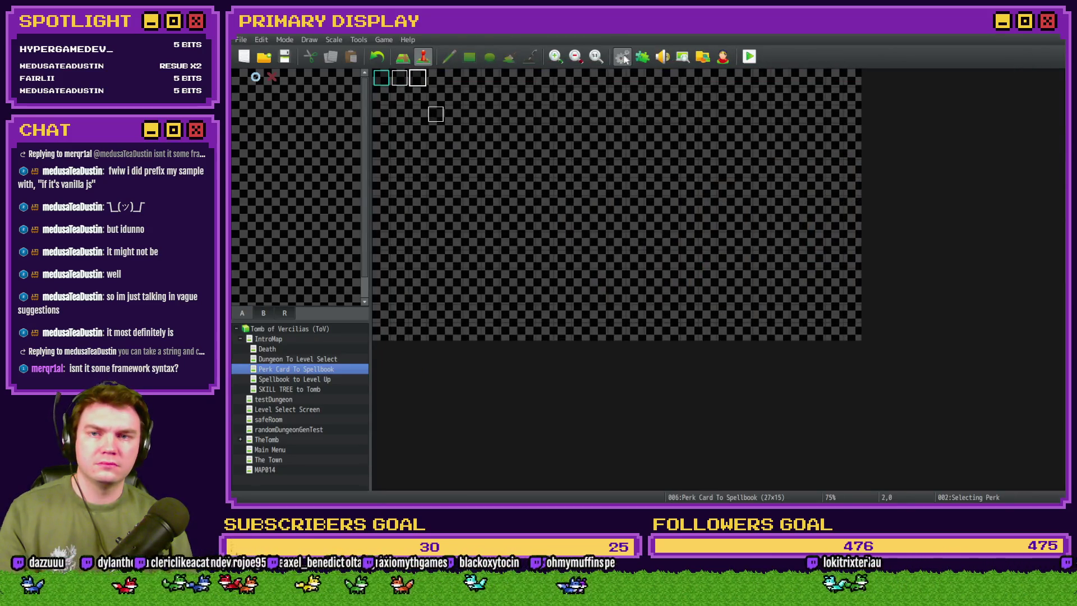
left_click(621, 56)
Remove the line breaks after 'it', 'imbued' and 'divine' in the hat's setName text.
scroll(734, 309, "down", 5)
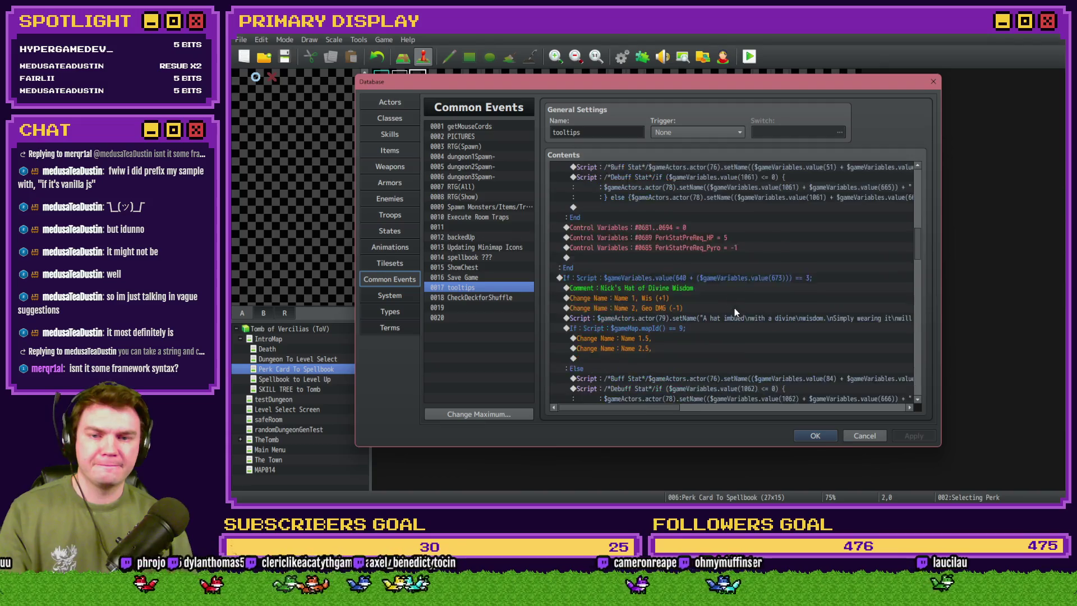
scroll(735, 308, "down", 2)
double_click(732, 258)
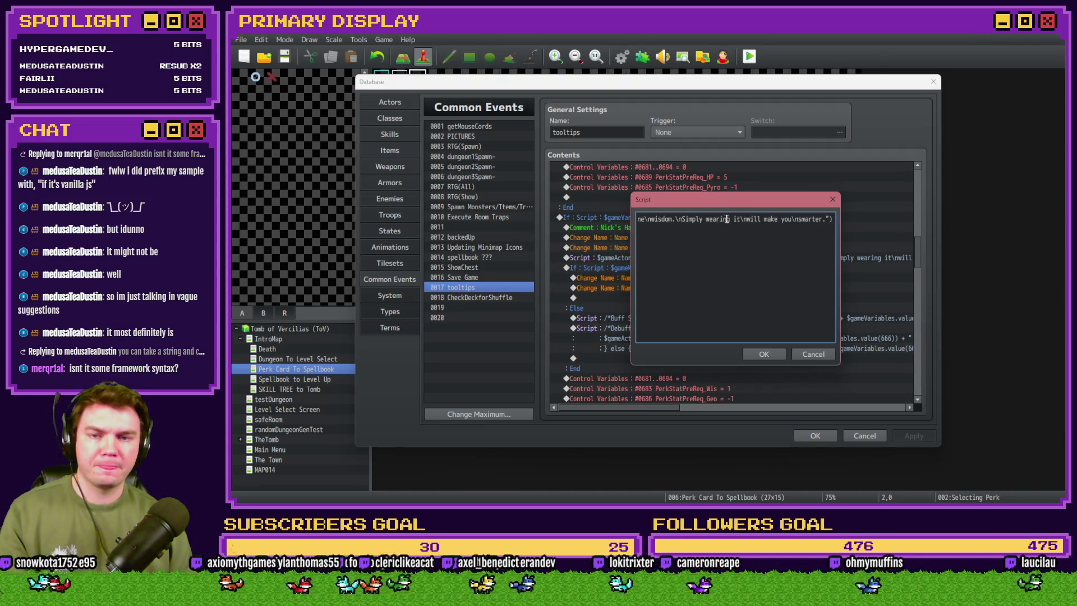
left_click(742, 219)
key("BackSpace")
key("BackSpace")
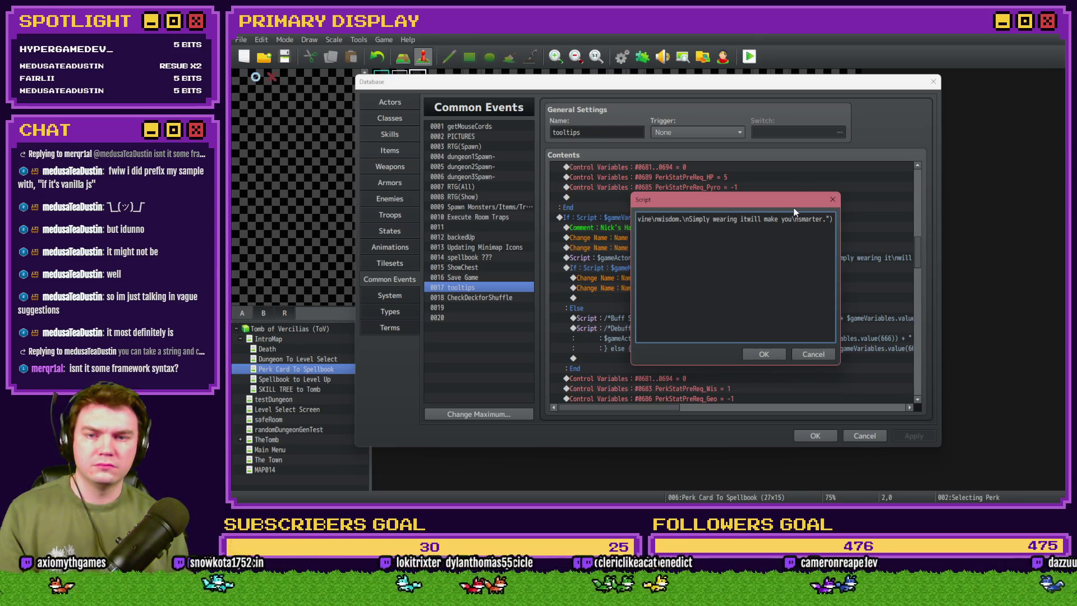
key("Home")
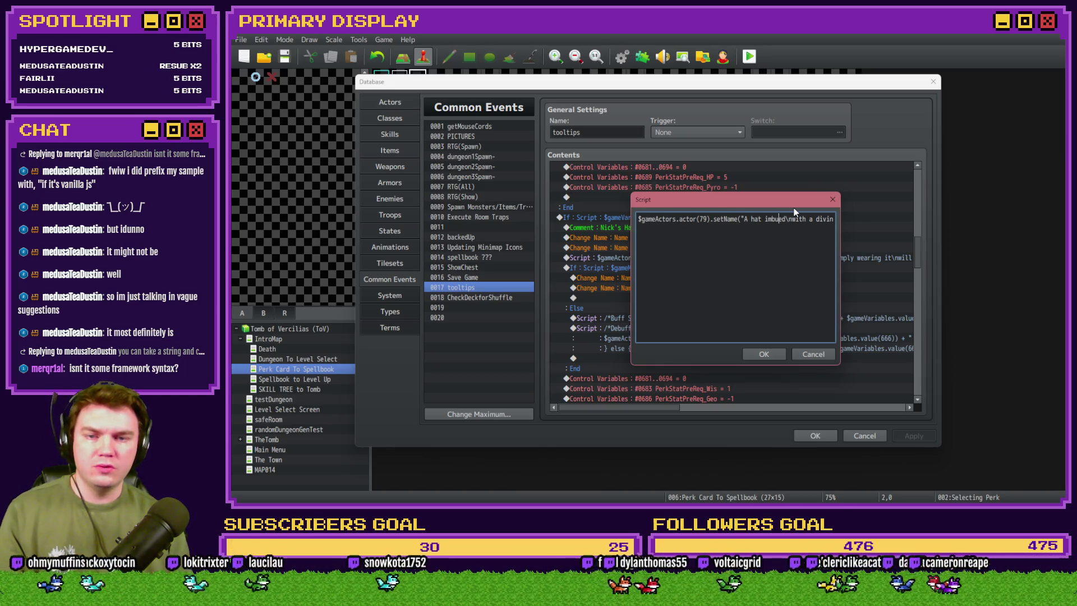
key("BackSpace")
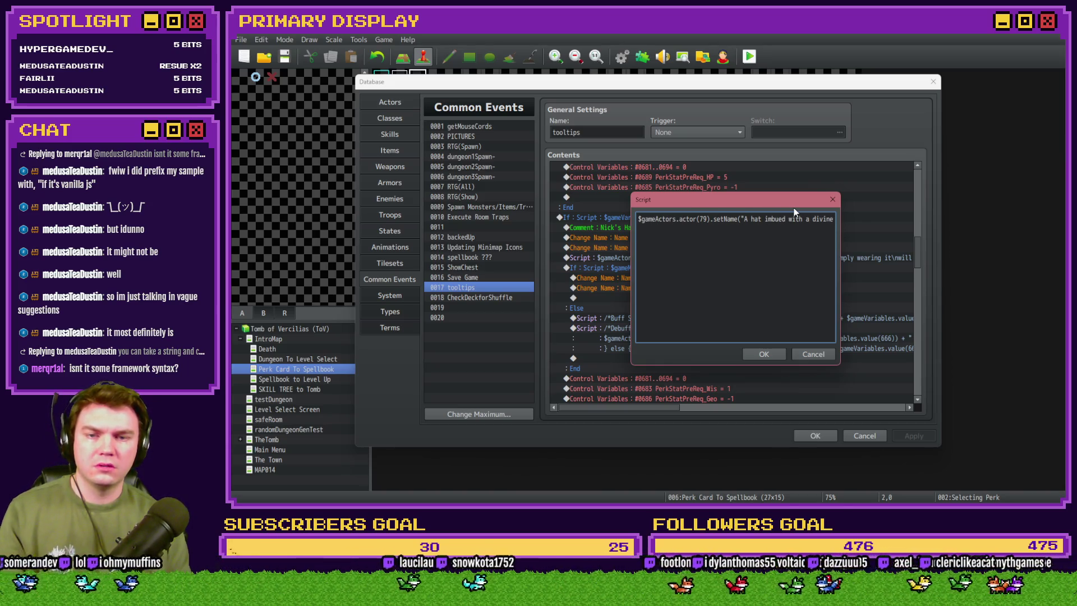
key("Delete")
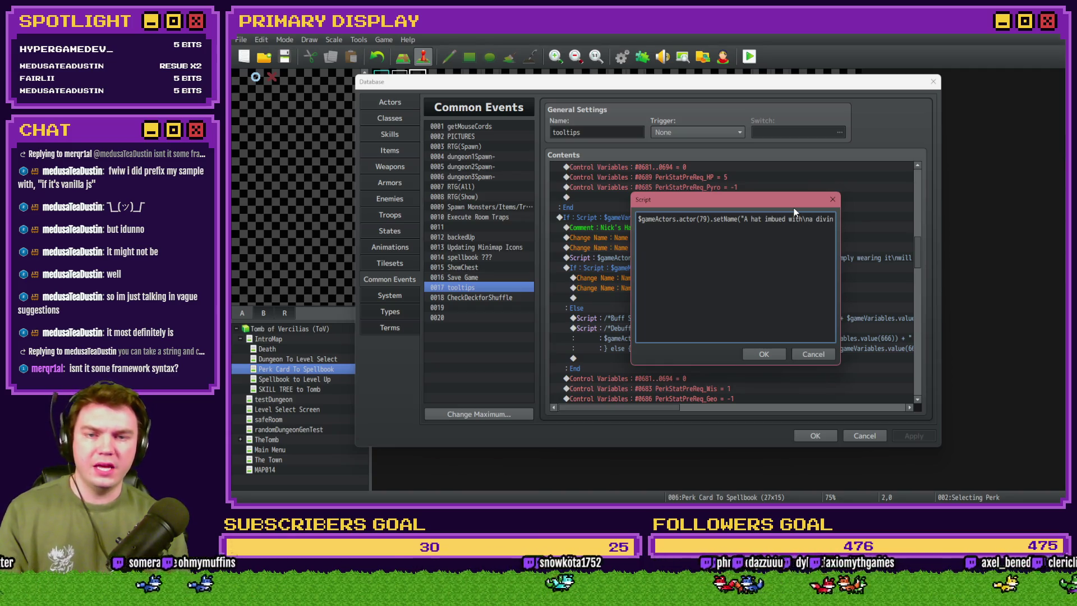
key("Right")
key("Right")
key("Right")
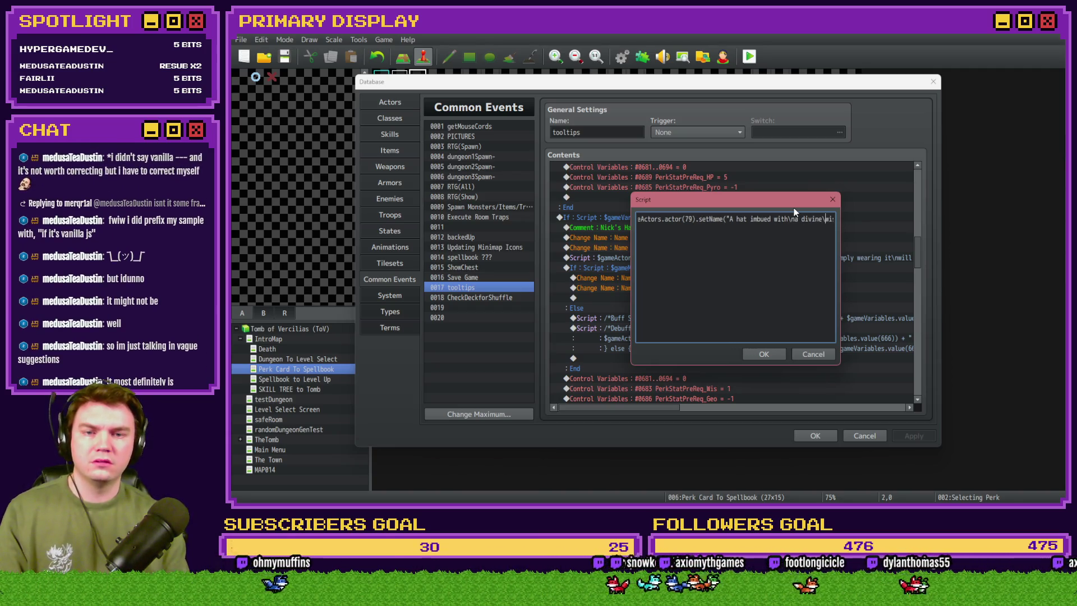
key("BackSpace")
key("Right")
key("Right")
key("Right")
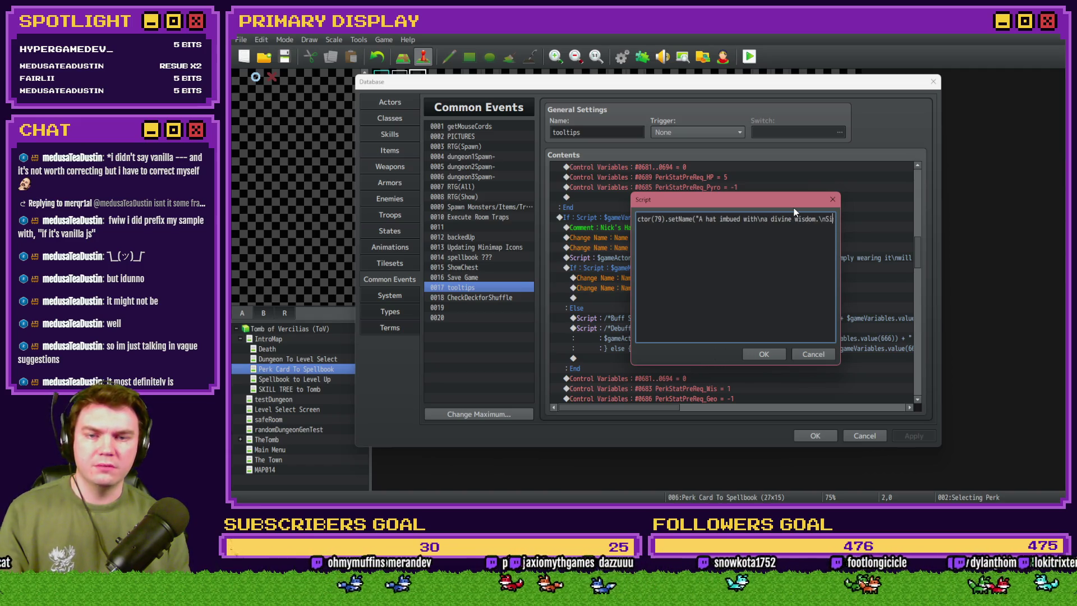
left_click(757, 354)
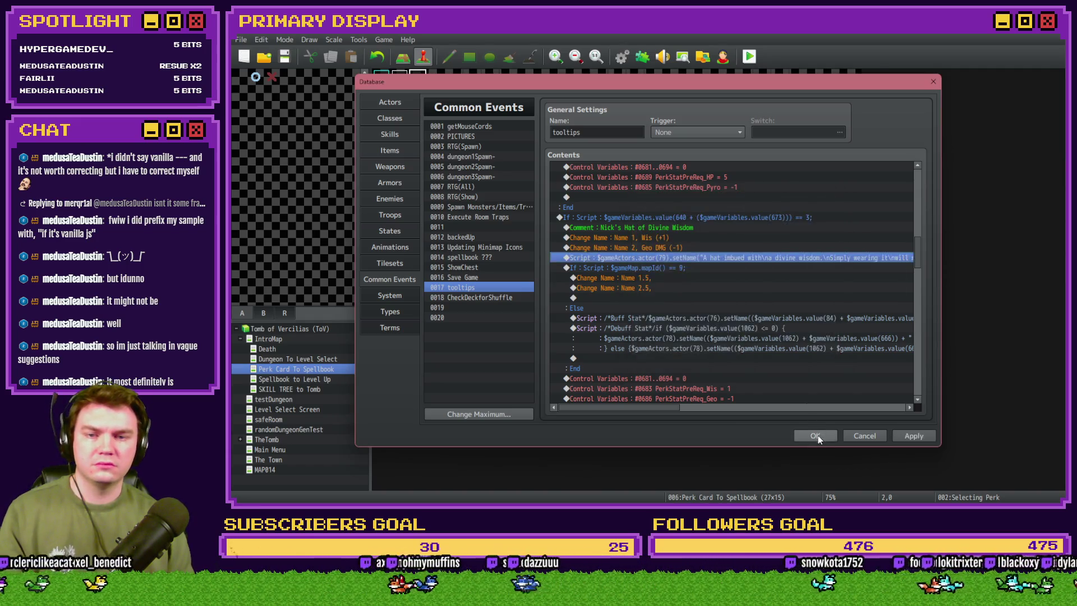
Close the database, save the project and launch a playtest.
left_click(816, 435)
left_click(749, 56)
left_click(609, 285)
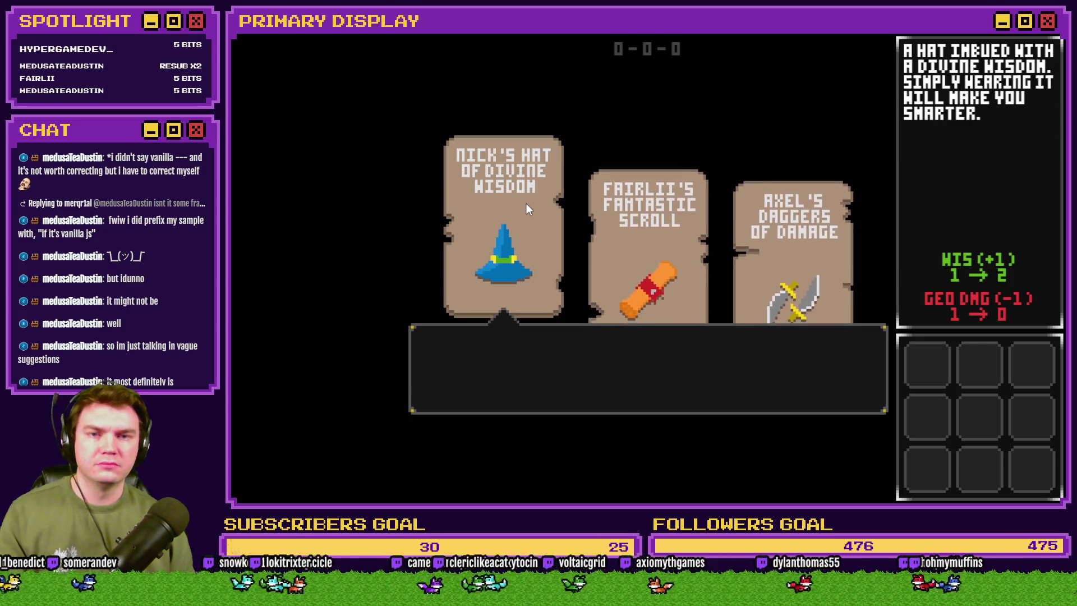
Take the game out of fullscreen and close the playtest window.
key("F4")
left_click(961, 57)
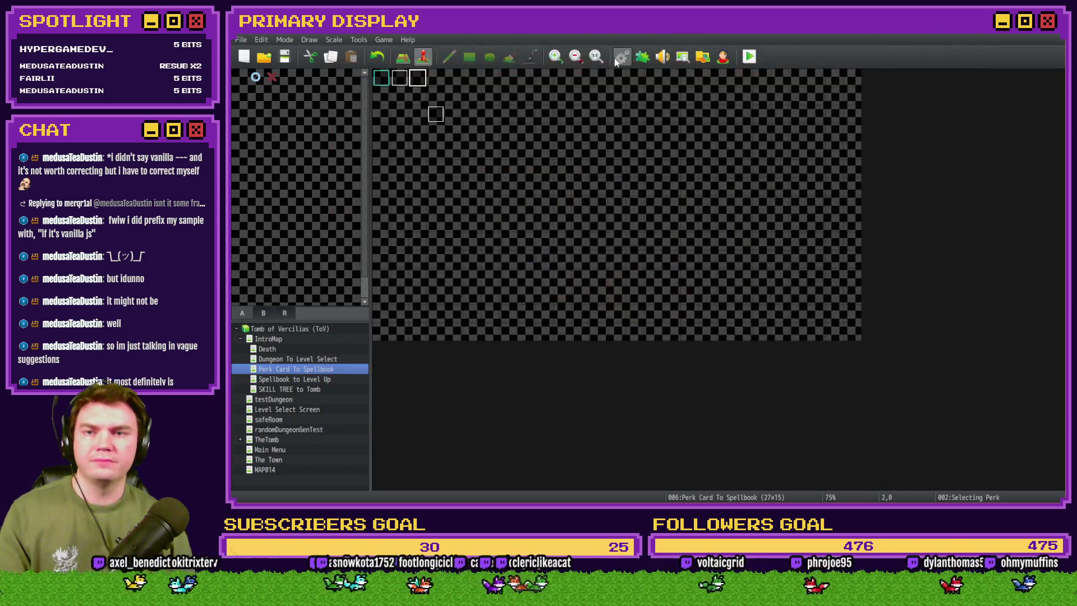
Delete the stray 'a' before 'divine' in the hat's description script.
key("F9")
scroll(874, 236, "down", 15)
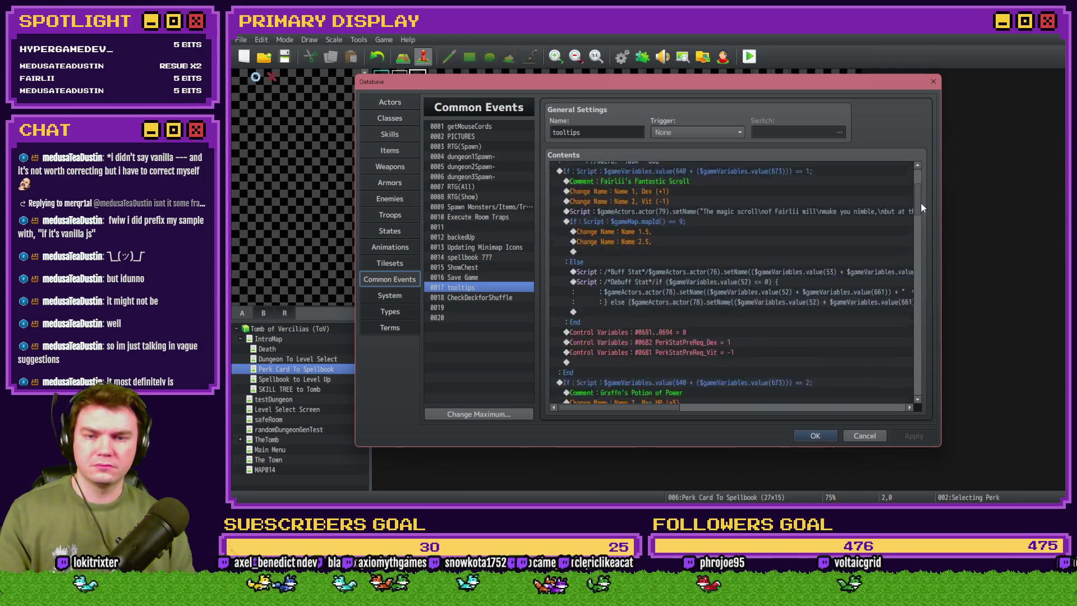
double_click(841, 251)
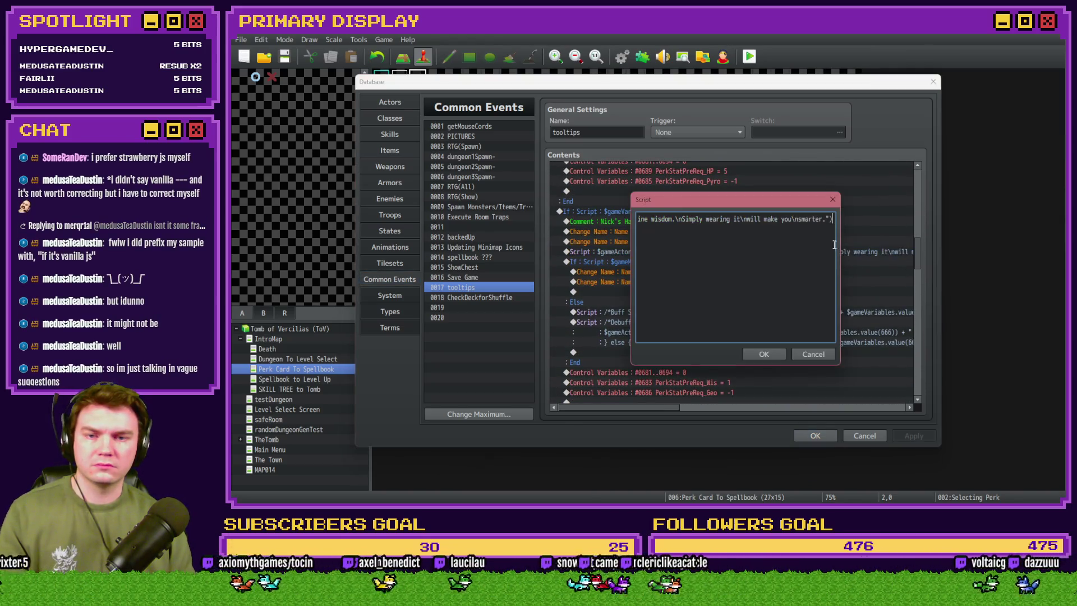
key("Left")
key("Left")
key("Left")
key("BackSpace")
key("BackSpace")
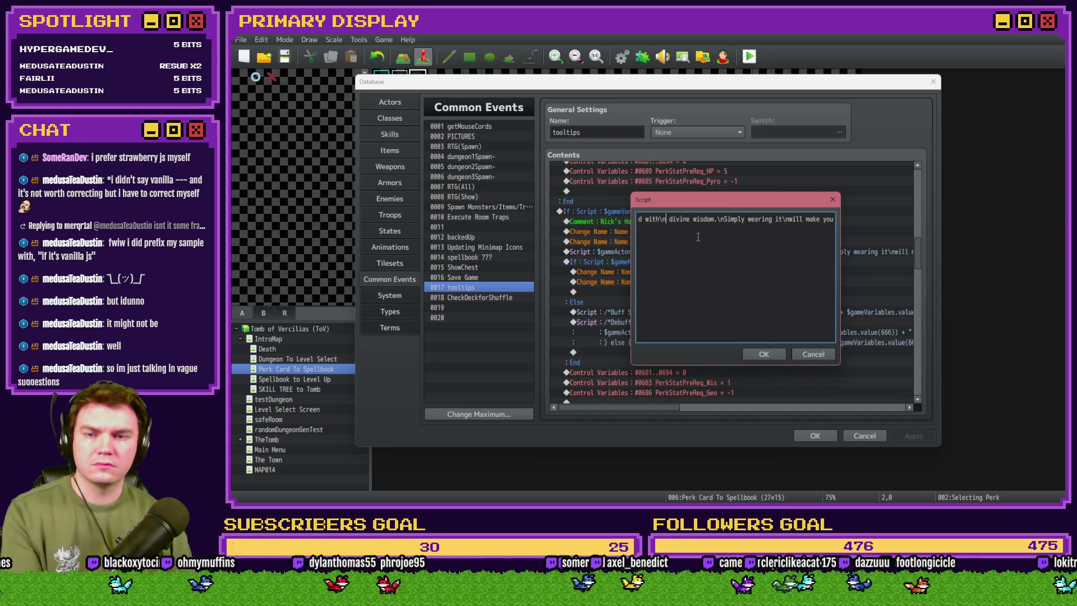
left_click(764, 355)
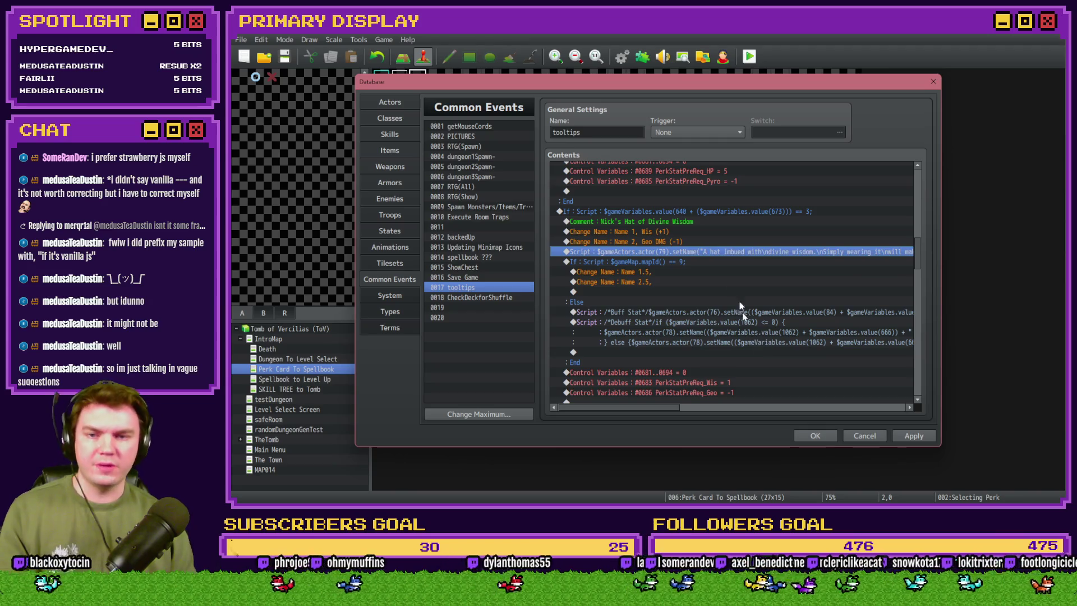
Copy the hat's description script line under the daggers' Max HP line.
scroll(731, 281, "down", 3)
key("ctrl+c")
scroll(729, 278, "down", 5)
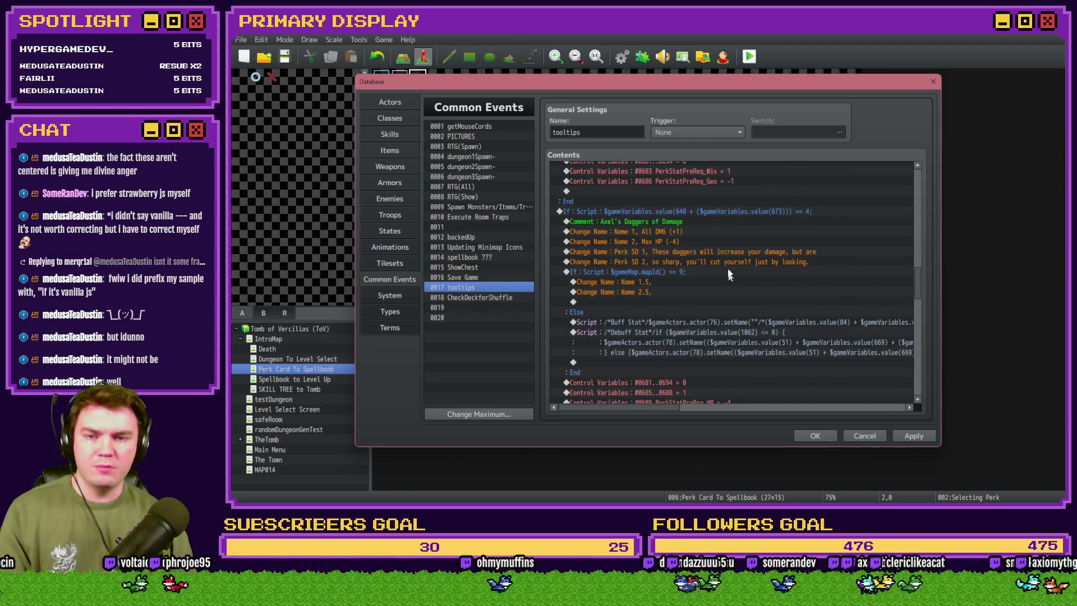
left_click(713, 251)
key("ctrl+v")
Rewrite the daggers script to 'These daggers will increase your damage, but are so sharp. you'll cut yourself just by looking.'.
double_click(717, 251)
left_click_drag(761, 193, 767, 282)
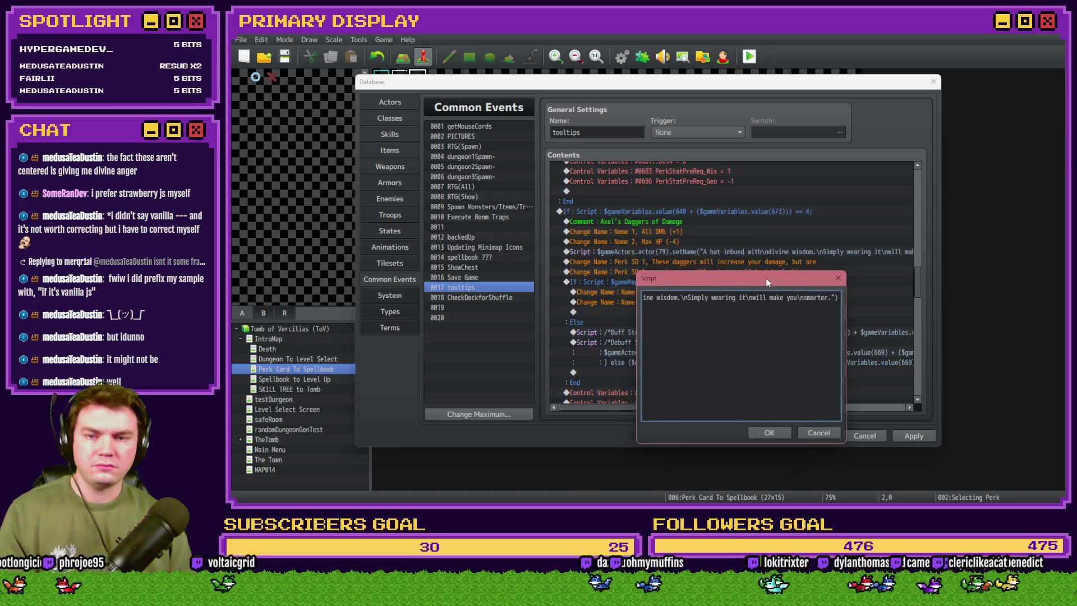
mouse_move(832, 297)
left_mouse_down()
mouse_move(650, 297)
mouse_move(711, 297)
left_mouse_up()
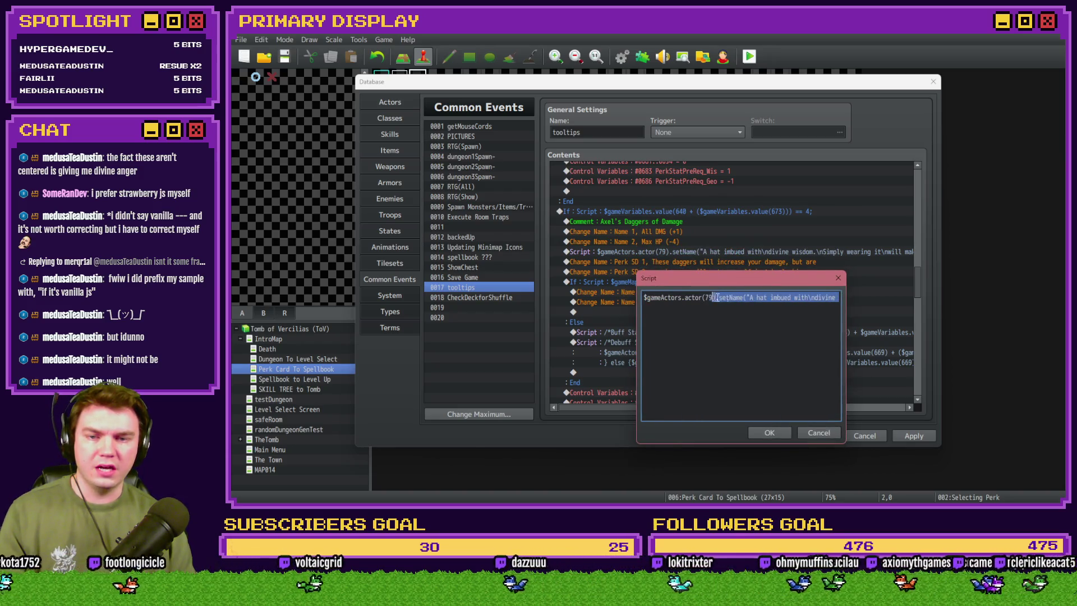
key("BackSpace")
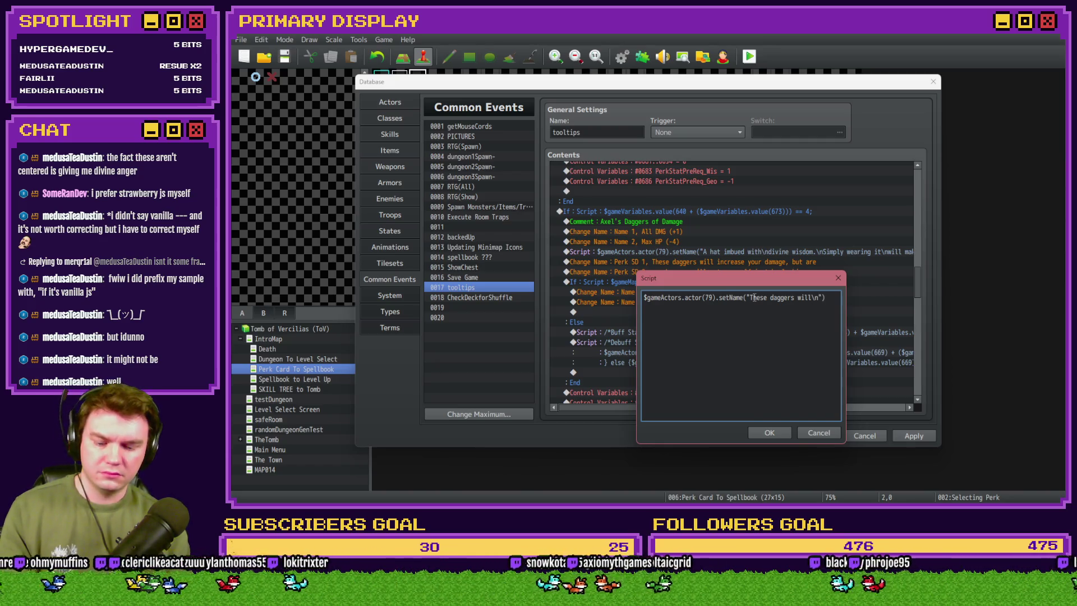
type("rease your\\n")
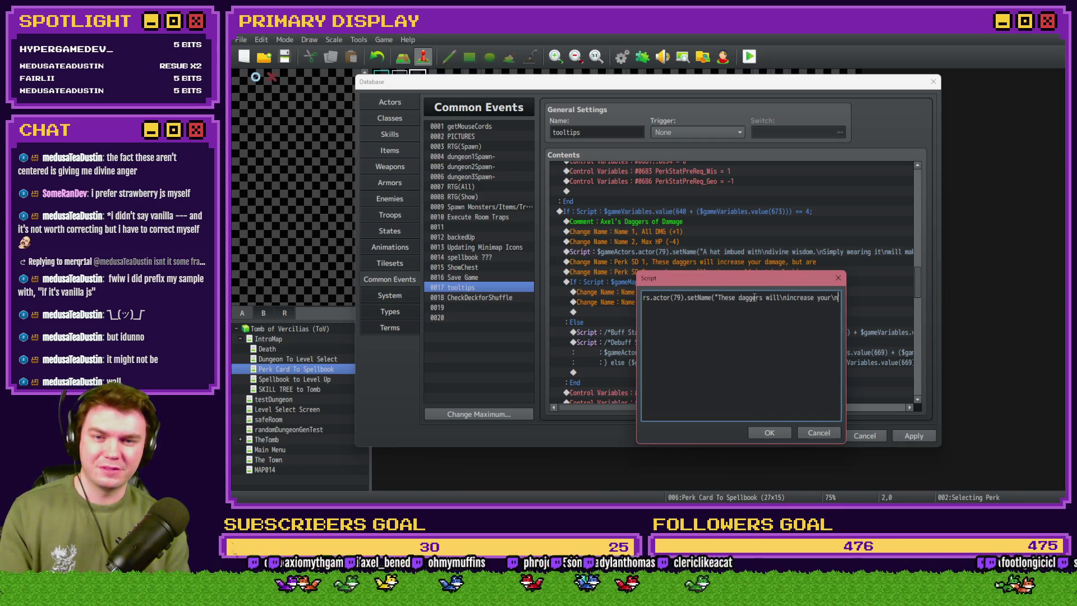
type("damage, but are\\n")
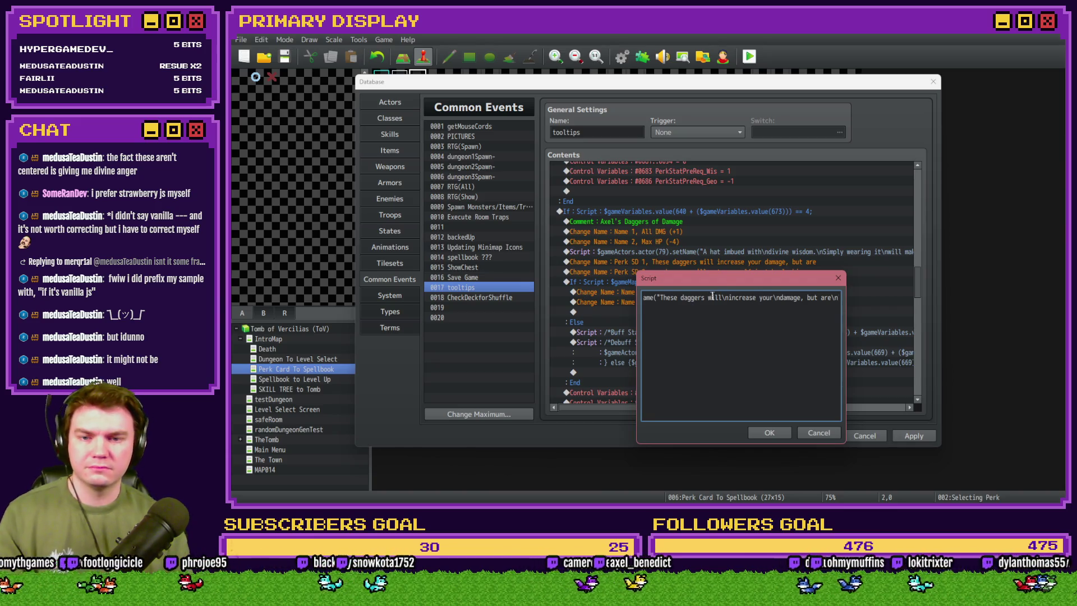
left_click_drag(726, 278, 728, 291)
type("so")
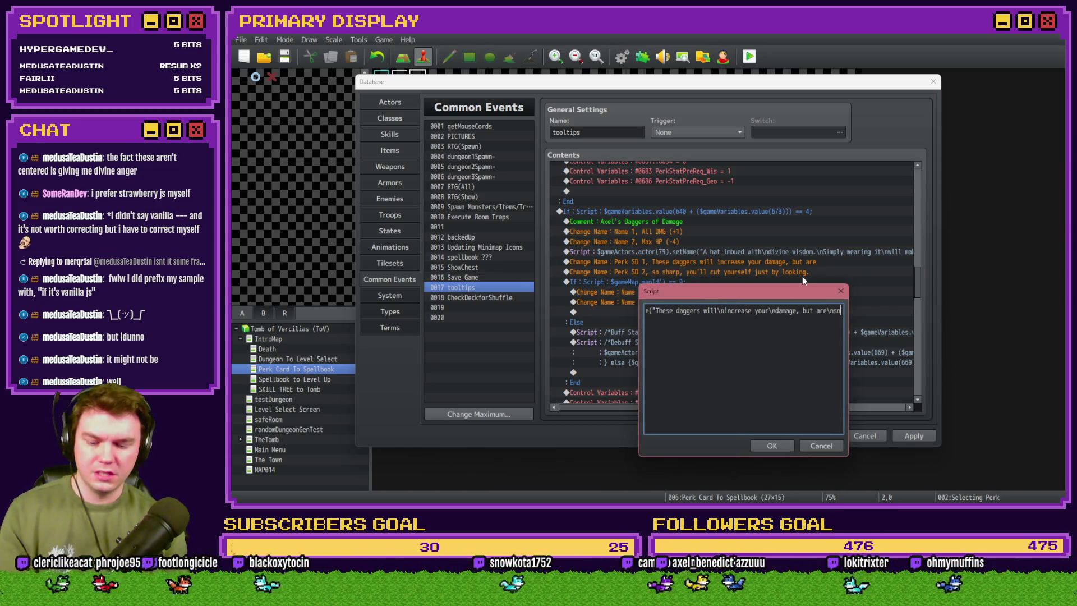
type(" sharp. you'll\\n")
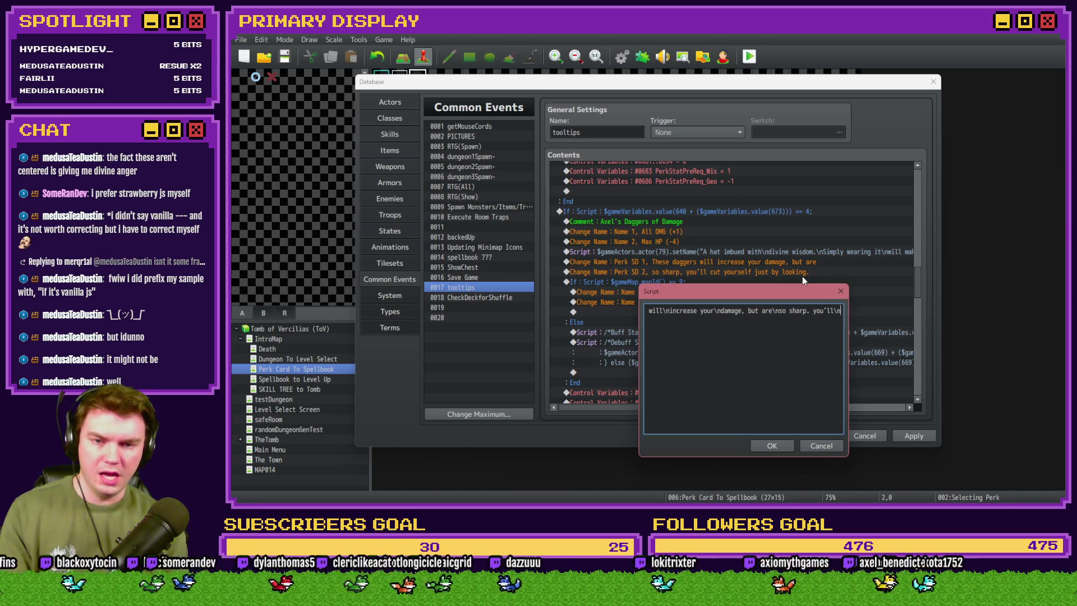
type(" cut yoursel")
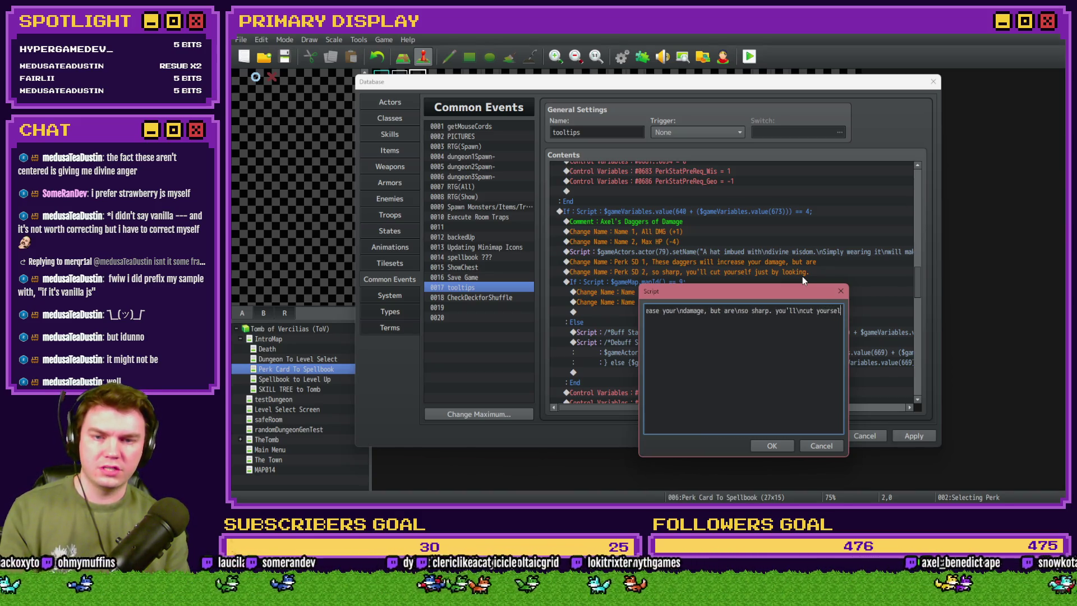
type("f just")
type(" by looking.")
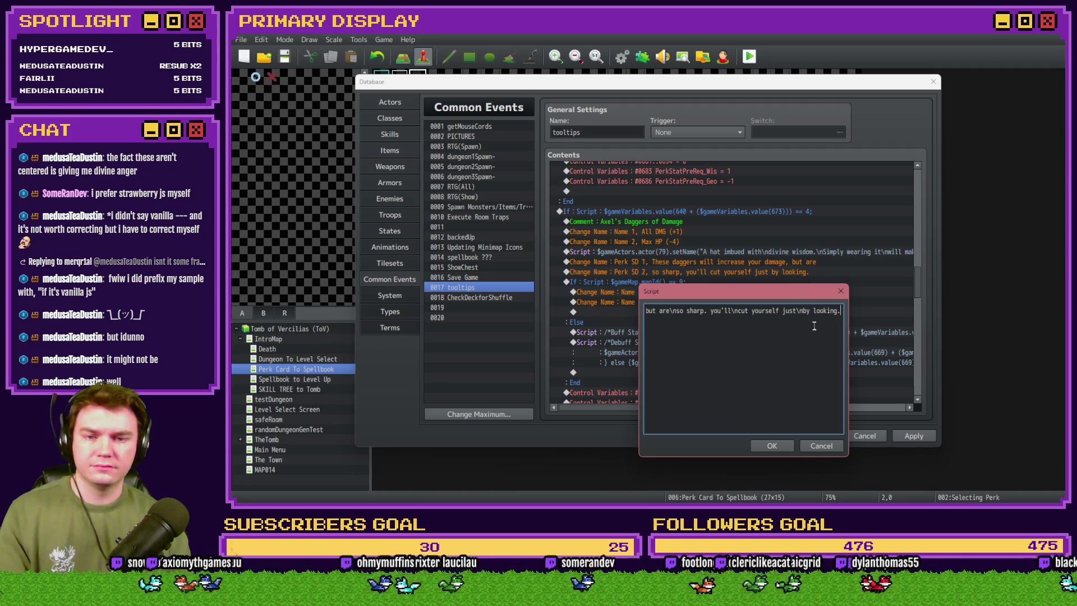
left_click_drag(814, 325, 855, 316)
left_click(777, 444)
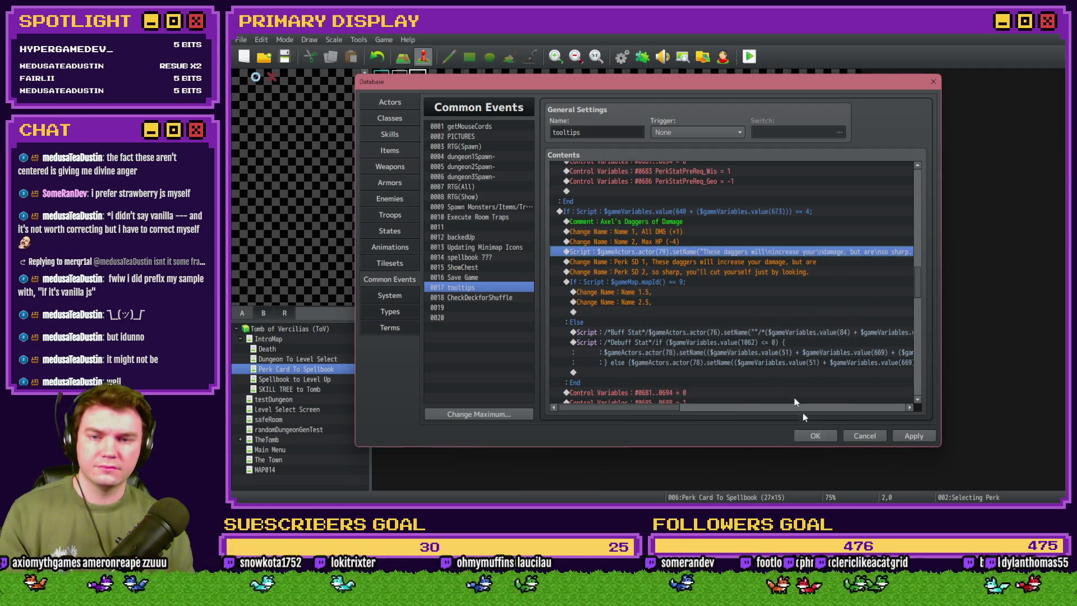
left_click(752, 262)
Delete the daggers' old Perk SD name lines, save and playtest, then pick the gauntlets card.
key("Delete")
key("Delete")
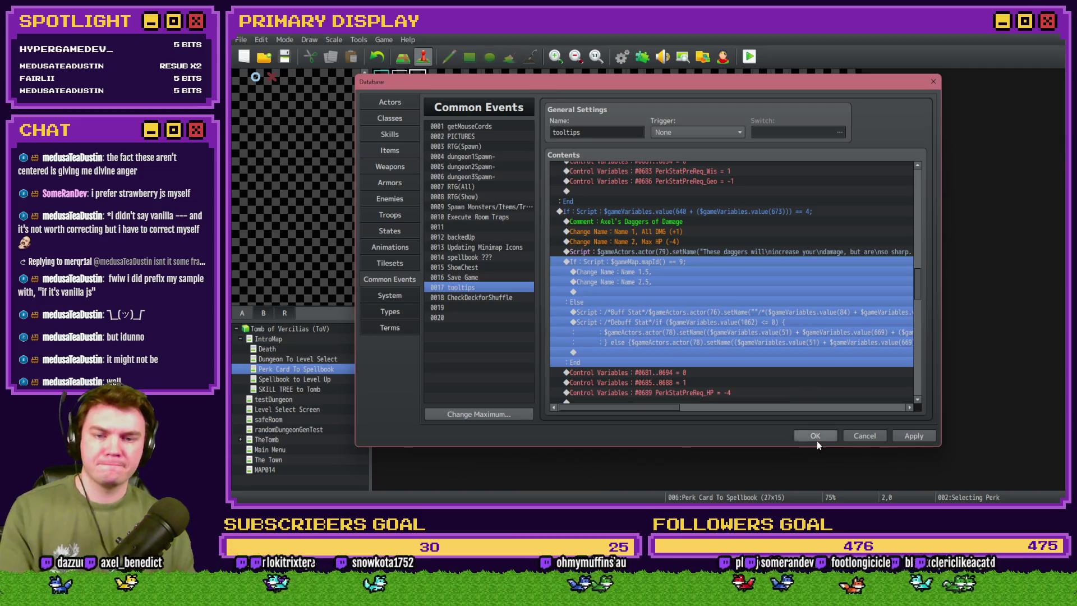
left_click(815, 437)
left_click(750, 56)
left_click(606, 282)
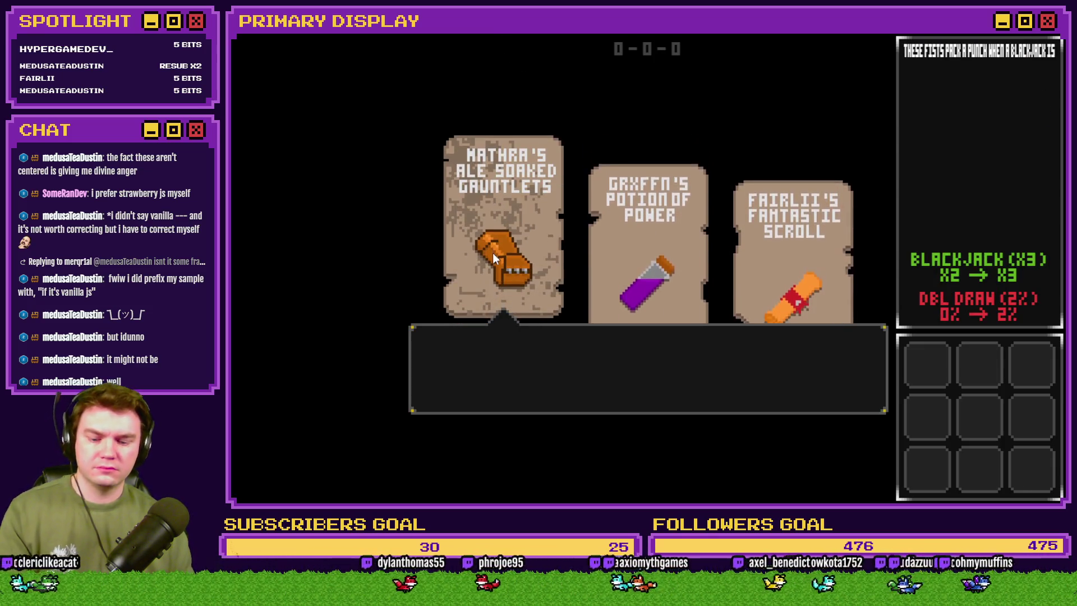
left_click(493, 251)
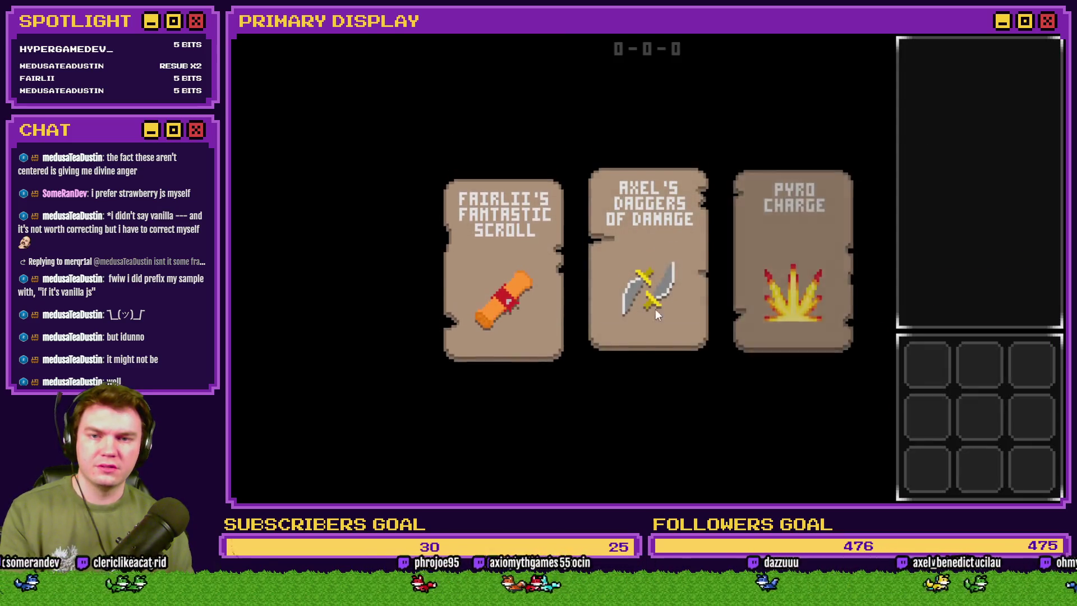
mouse_move(664, 284)
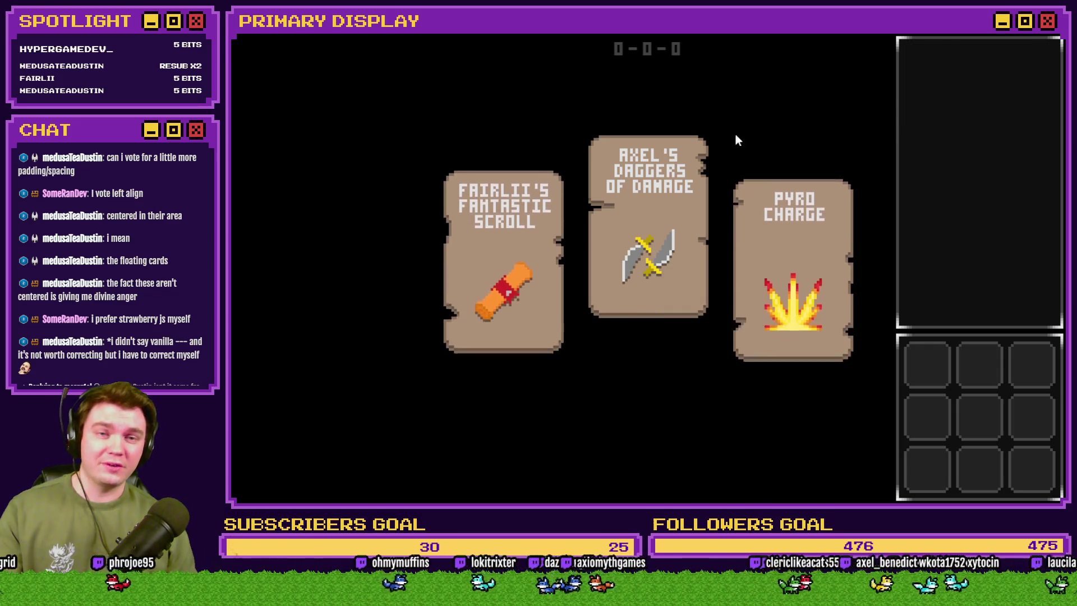
left_click(1045, 29)
Reopen the database's common events and select the daggers description script line.
key("F9")
scroll(793, 313, "down", 2)
left_click(826, 248)
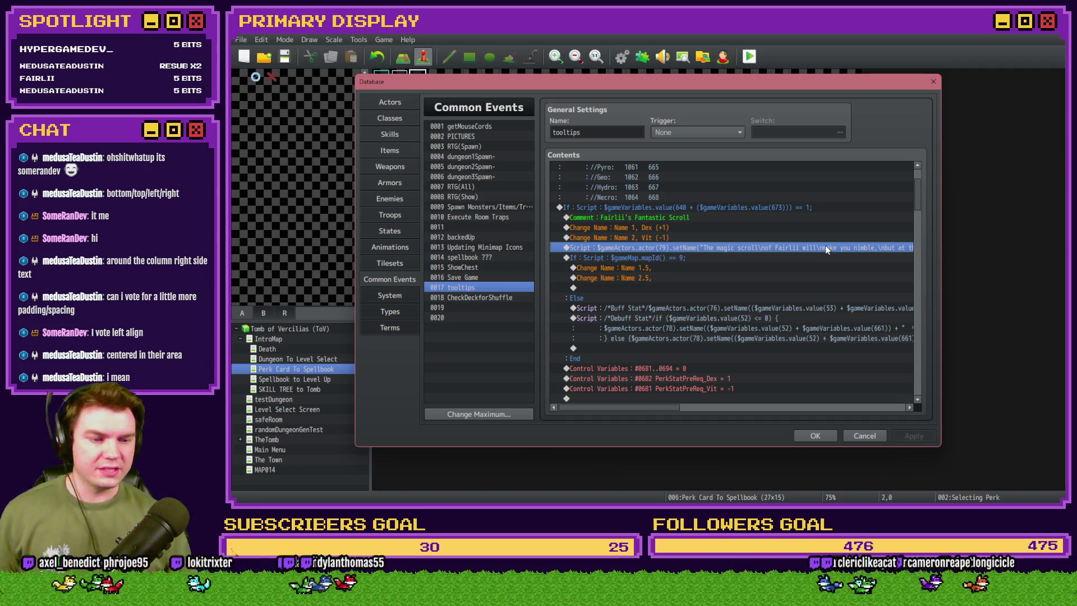
Apply the database edits, save the project and launch a playtest.
left_click(815, 436)
left_click(750, 57)
left_click(598, 281)
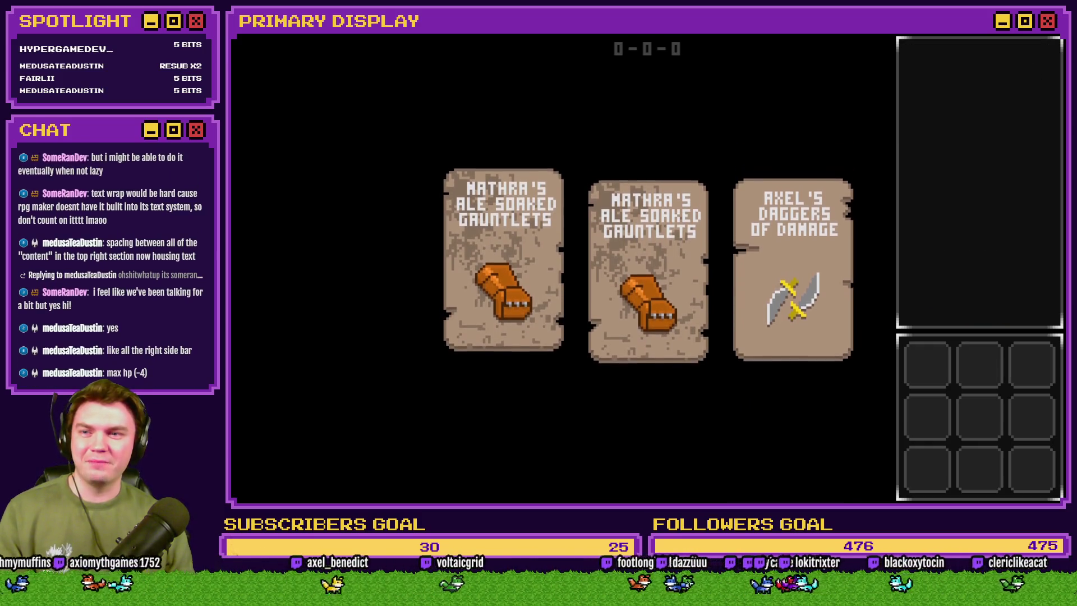
Preview the daggers card tooltip, then switch to the Photoshop perk-screen mockup.
mouse_move(783, 221)
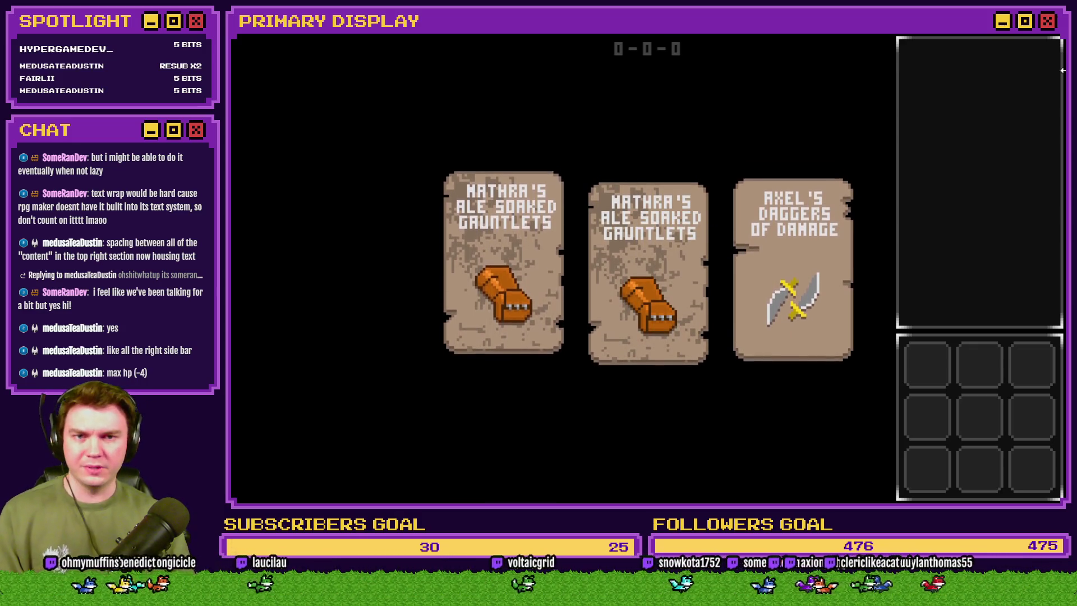
key("alt+Tab")
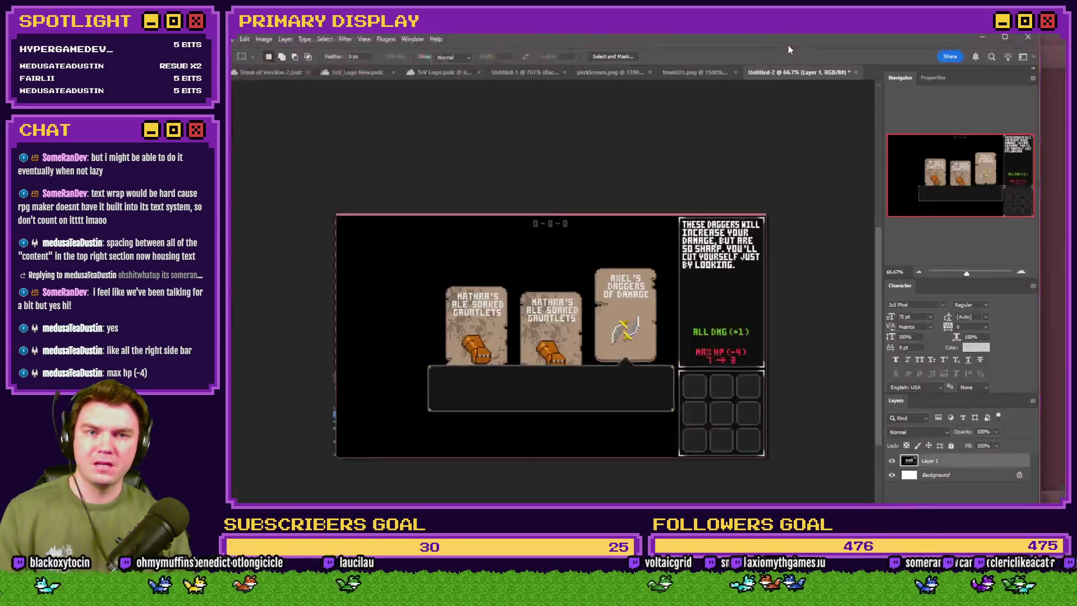
Marquee-select the dagger description text block in the tooltip box and right-click it.
scroll(746, 180, "up", 5)
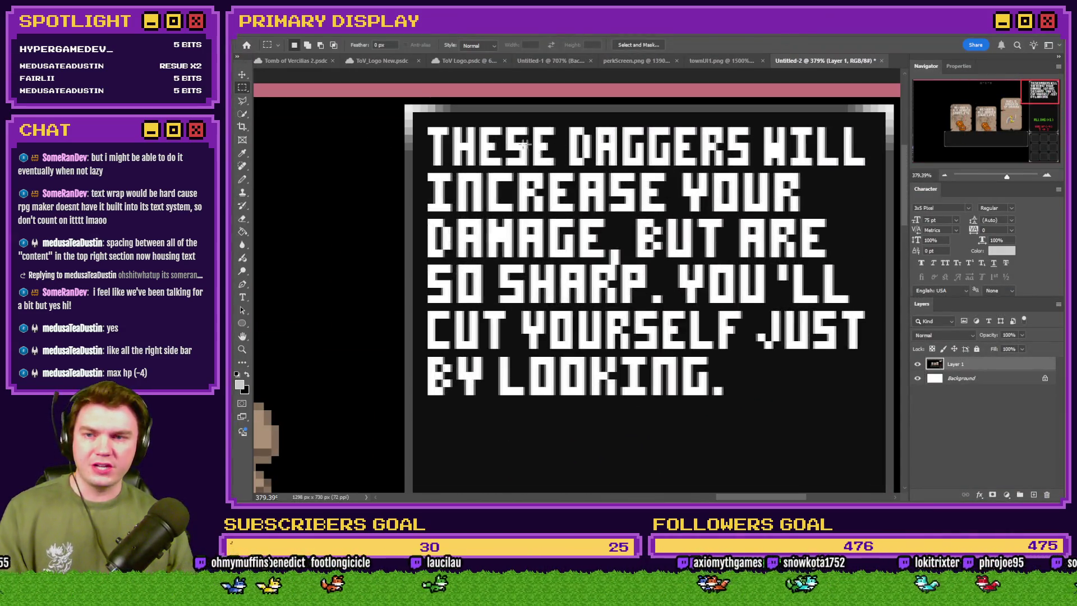
mouse_move(885, 114)
left_mouse_down()
mouse_move(414, 125)
mouse_move(424, 402)
left_mouse_up()
left_click(804, 195)
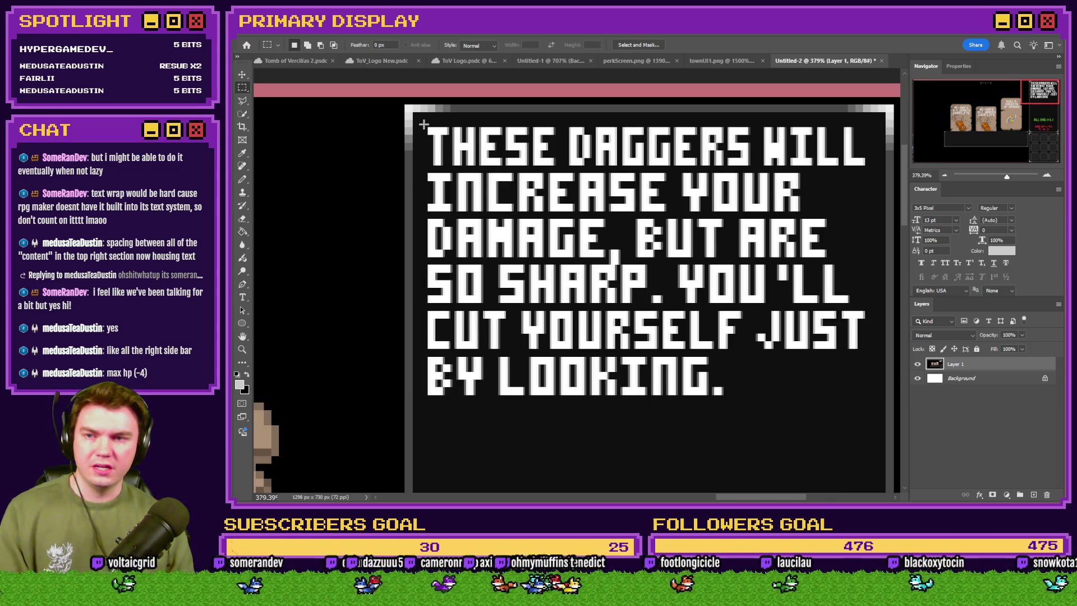
mouse_move(426, 126)
left_mouse_down()
mouse_move(661, 233)
mouse_move(866, 399)
left_mouse_up()
right_click(853, 397)
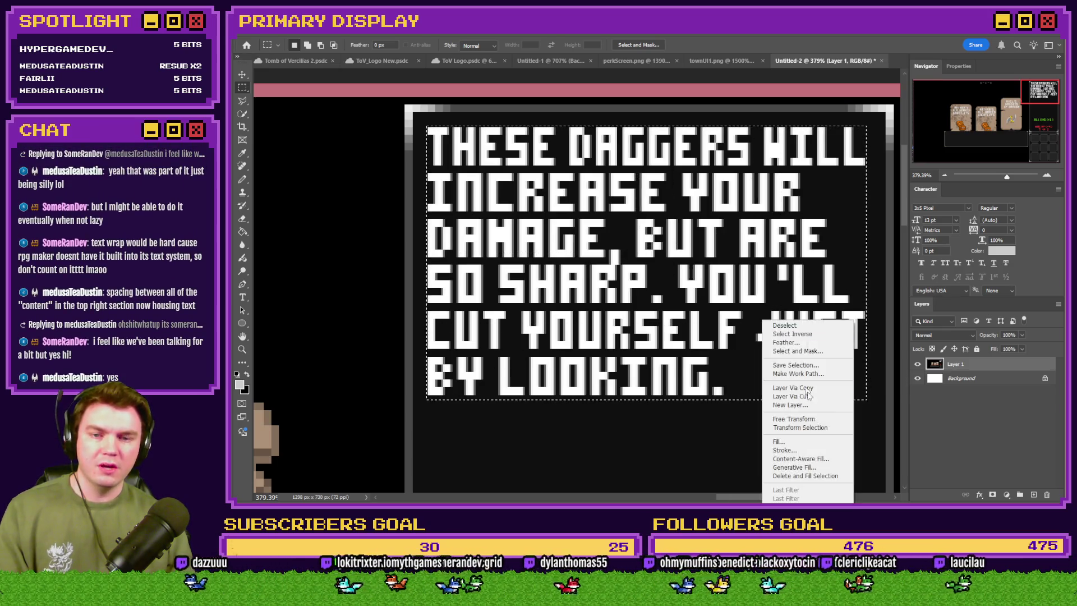
Free Transform the dagger description text down to about 90% and commit it.
left_click(808, 419)
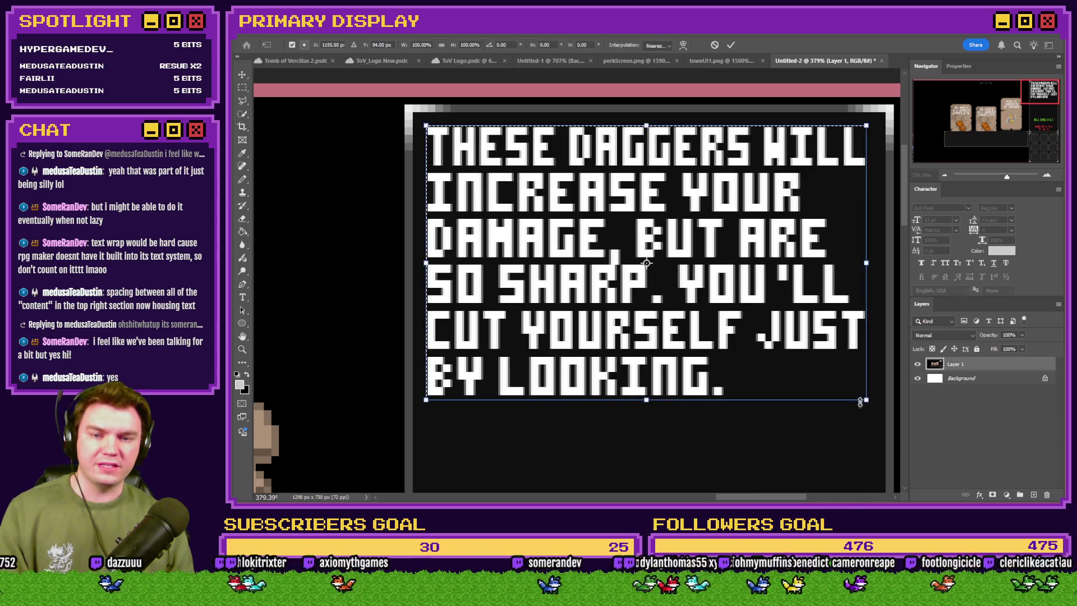
left_click_drag(865, 397, 851, 387)
key("Return")
Paint Bucket the white gap on the Background layer black and fit the canvas in view.
left_click(242, 87)
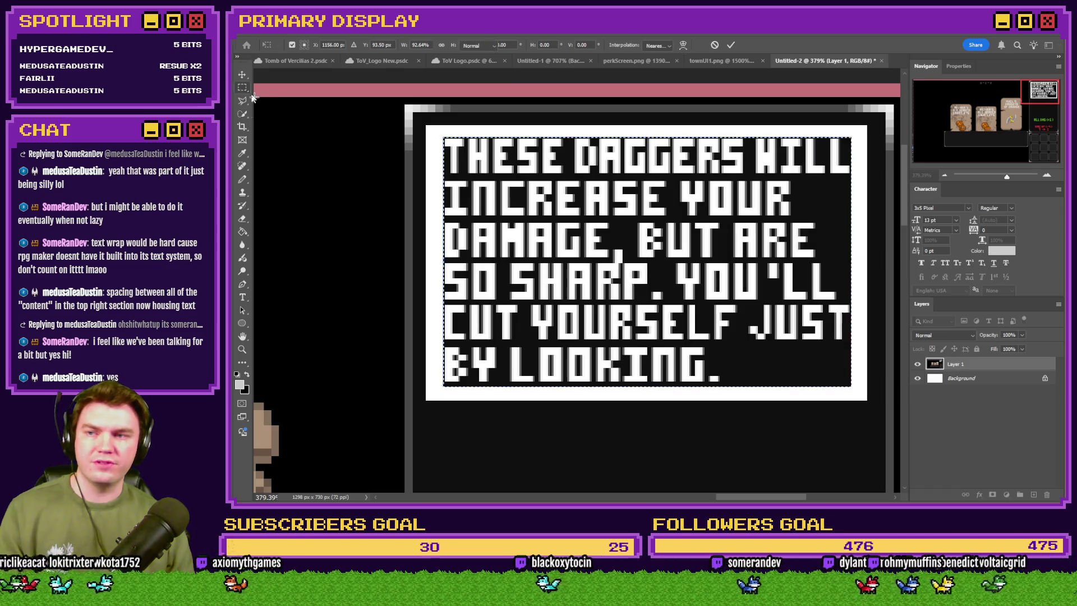
left_click(243, 231)
left_click(961, 378)
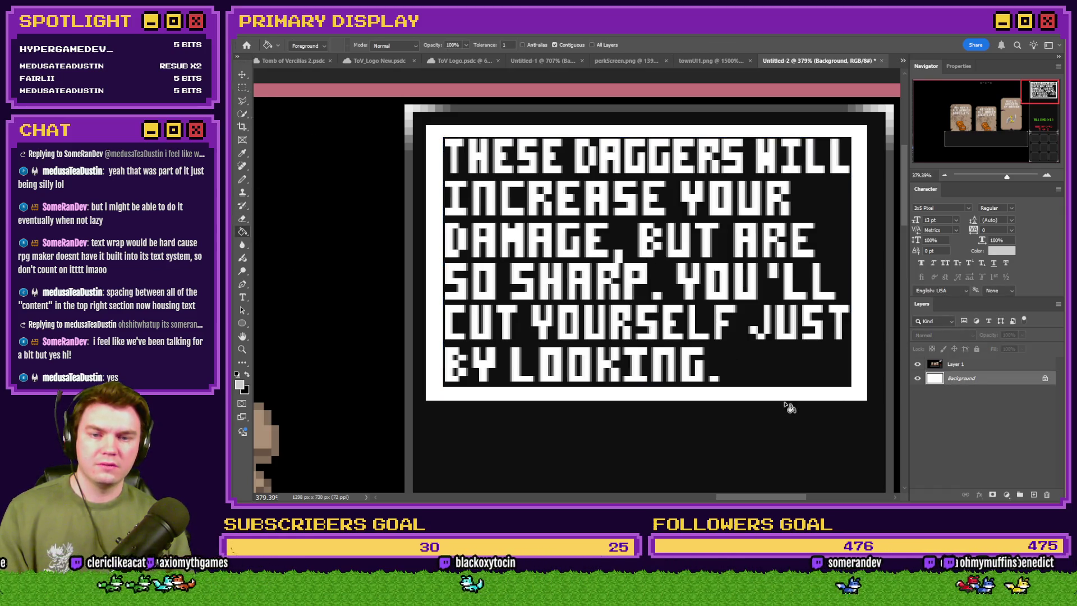
left_click(247, 374)
left_click(447, 395)
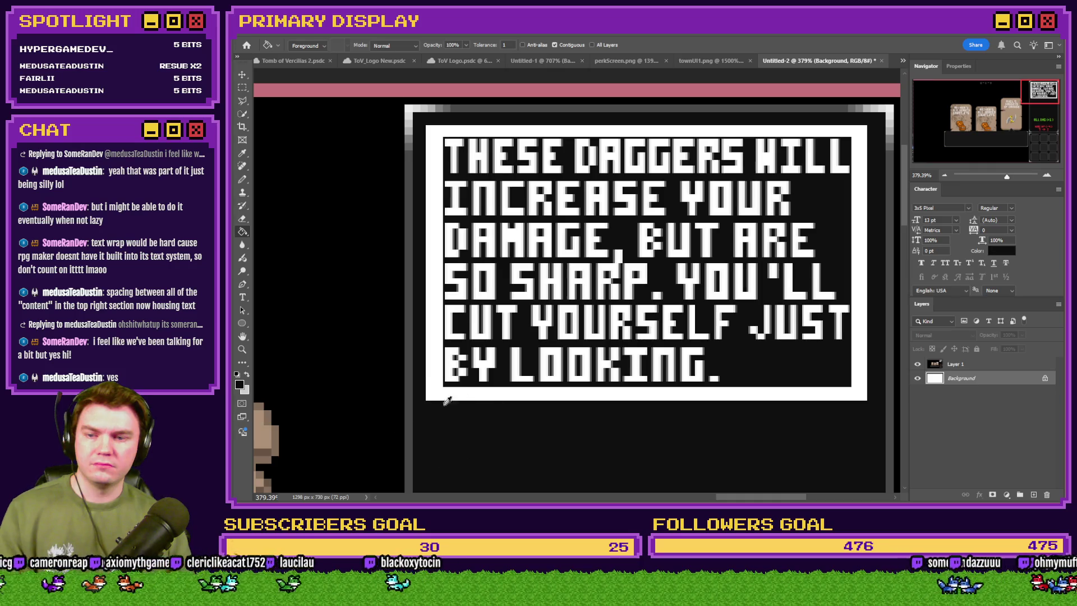
left_click(243, 87)
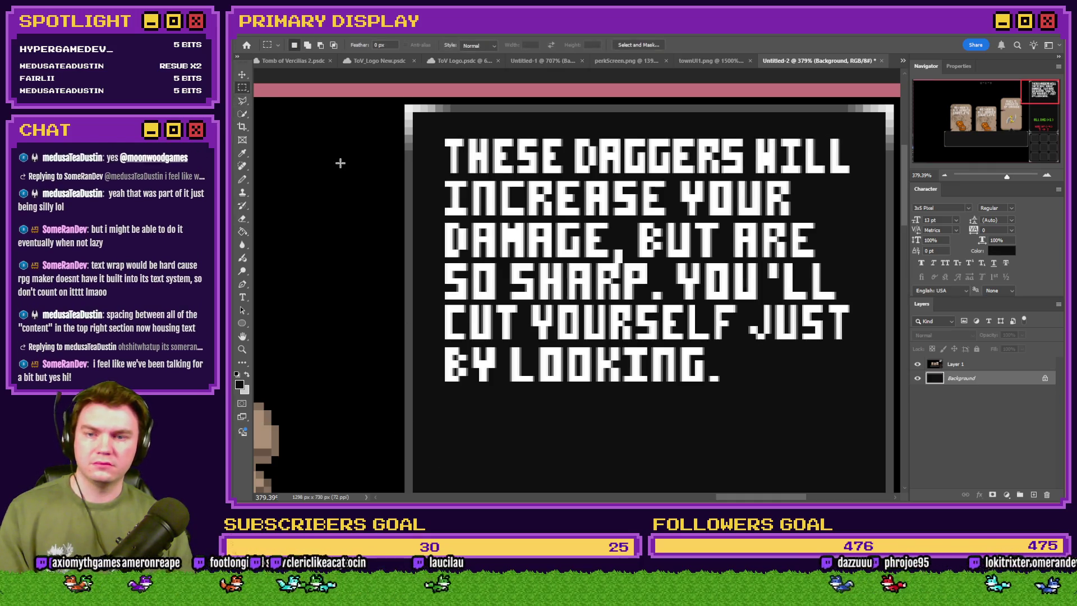
key("ctrl+0")
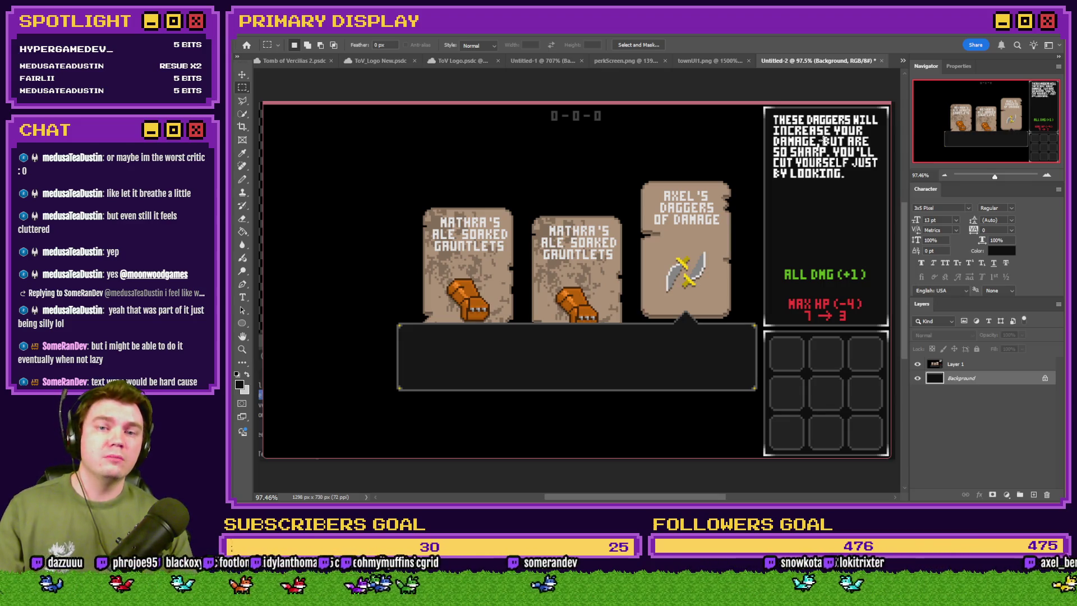
key("alt+Tab")
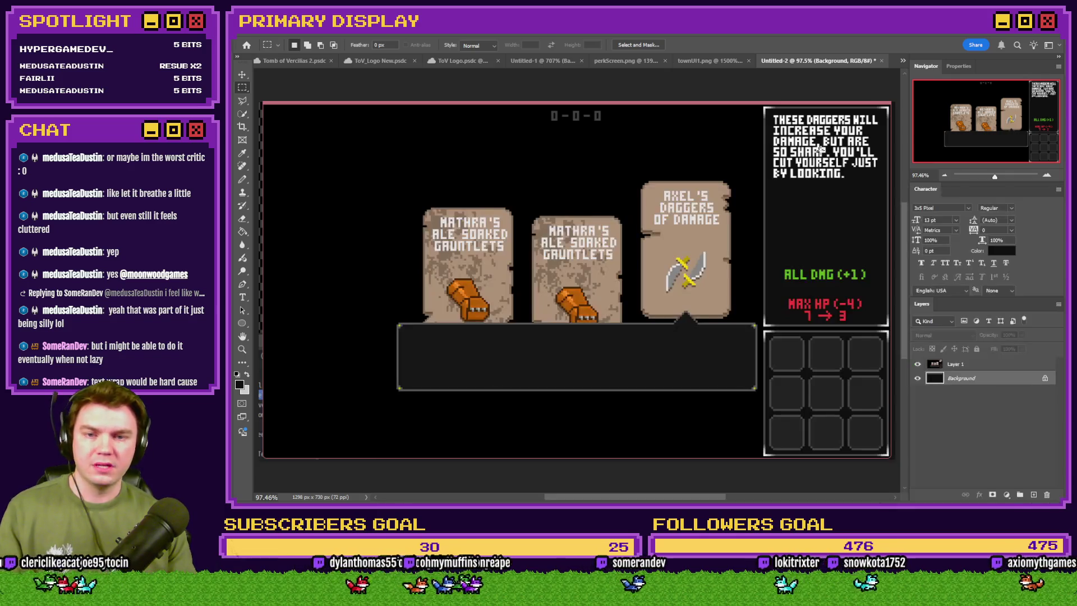
key("alt+Tab")
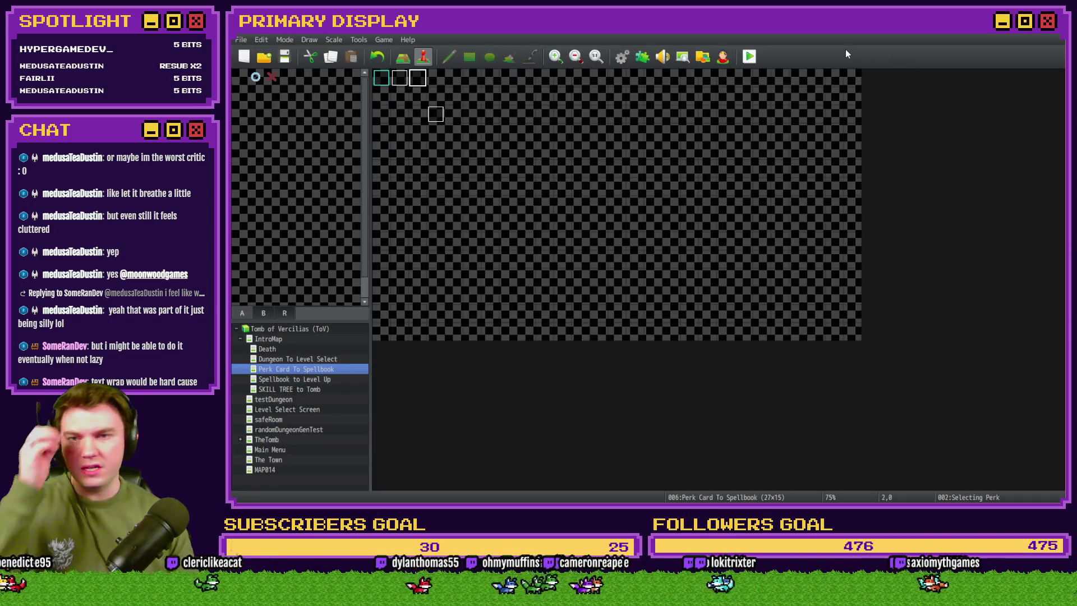
Playtest and pick the Pyro Charge perk card to check its tooltip, then return to Photoshop.
left_click(752, 58)
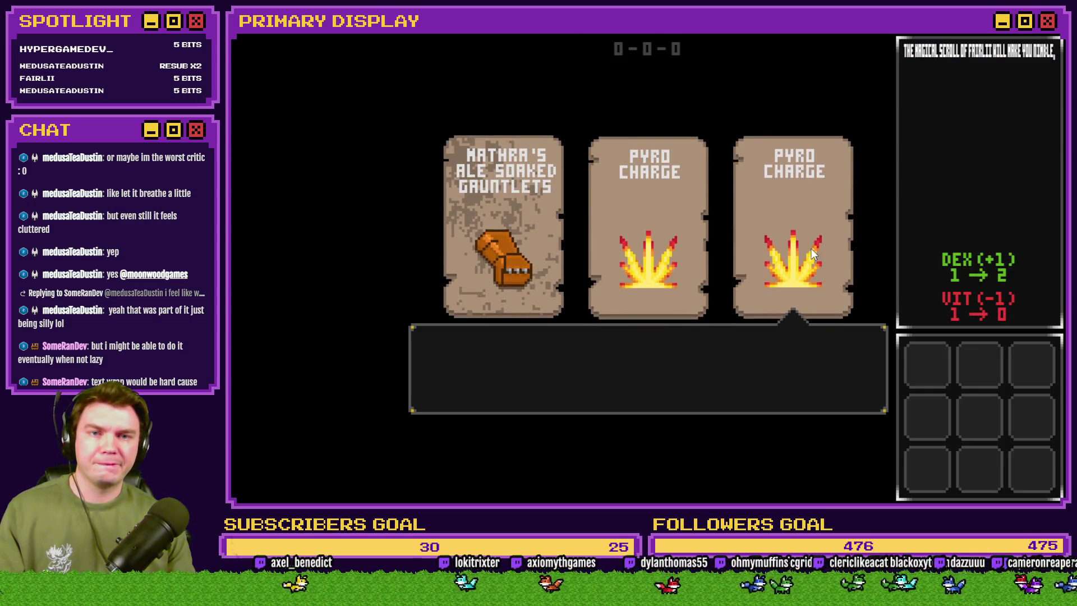
left_click(640, 234)
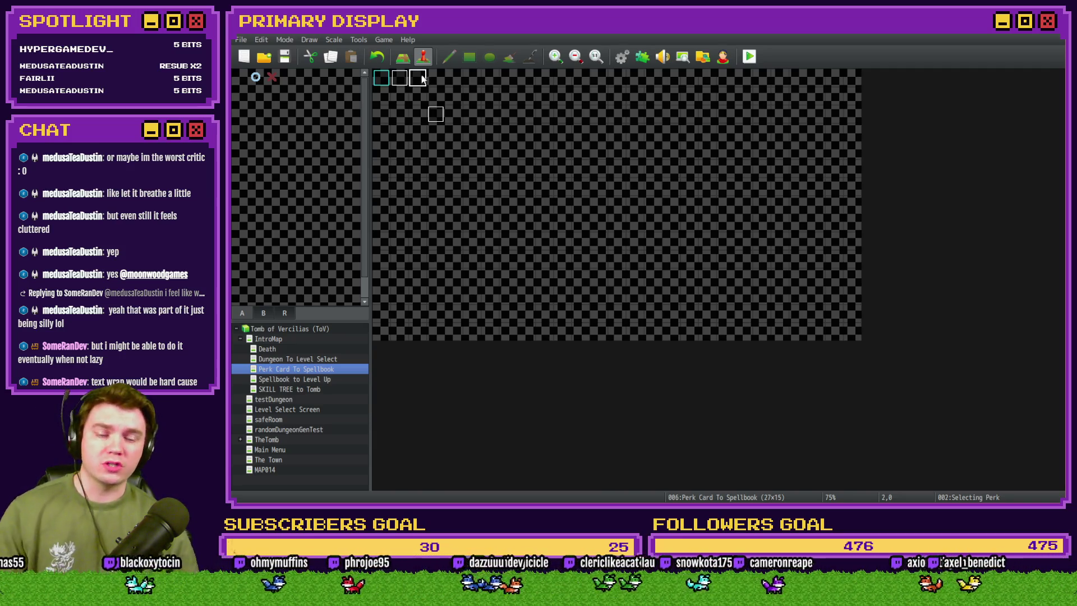
key("alt+Tab")
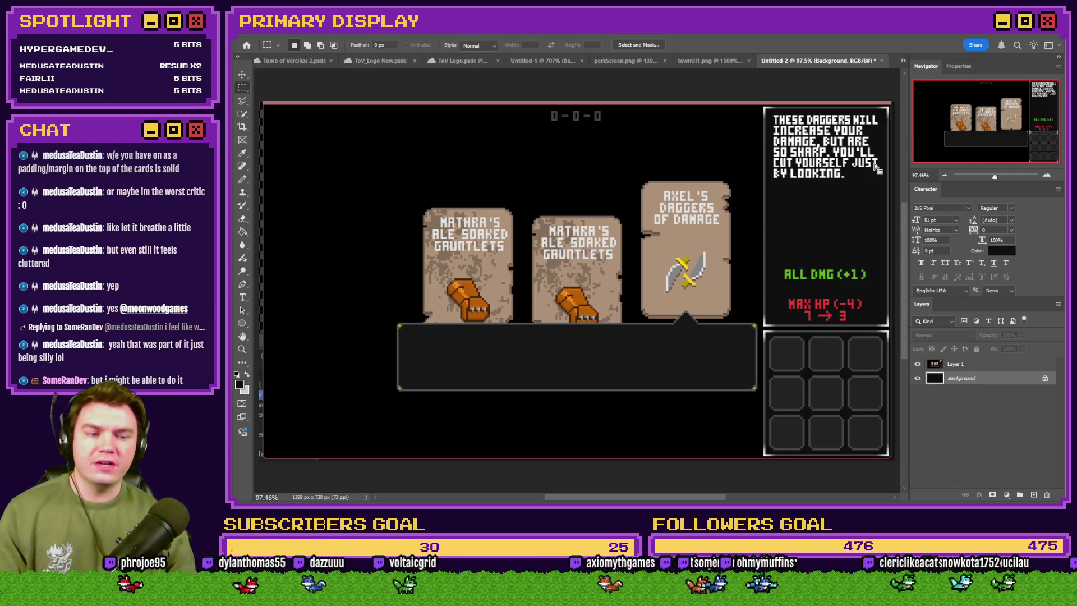
Add a white placeholder text layer above the cards and move it above Layer 1.
left_click(242, 181)
scroll(746, 191, "up", 10)
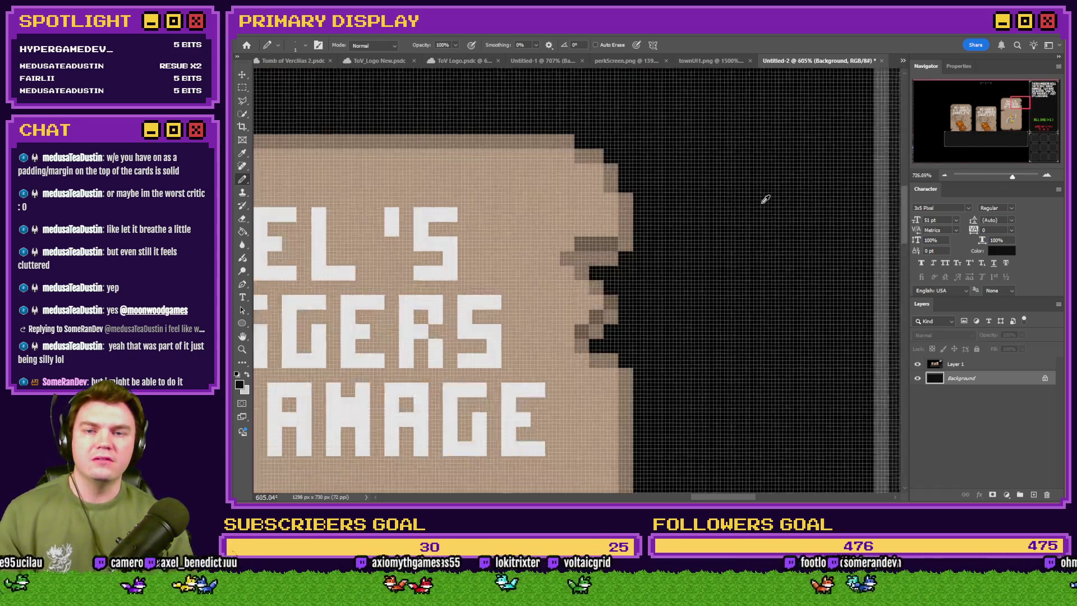
left_click(242, 298)
scroll(794, 228, "down", 5)
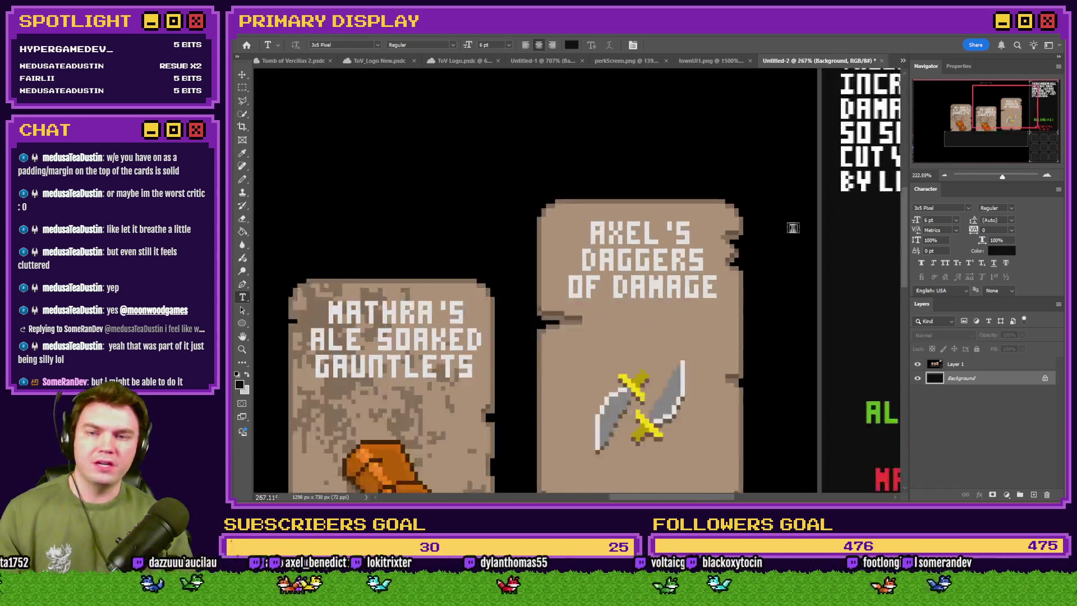
scroll(572, 113, "up", 4)
left_click(523, 185)
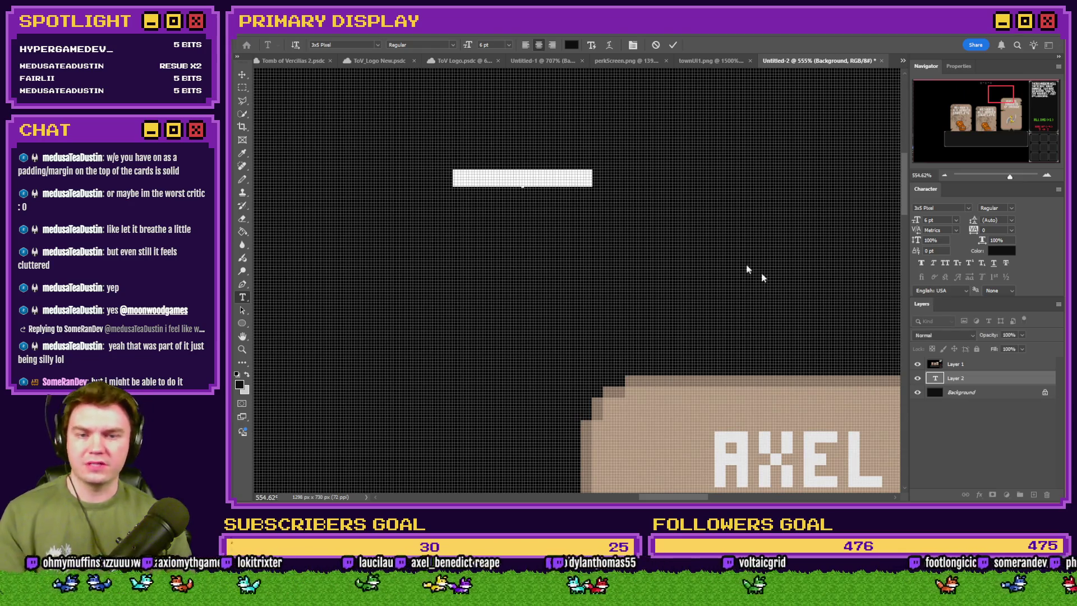
left_click(574, 47)
key("Return")
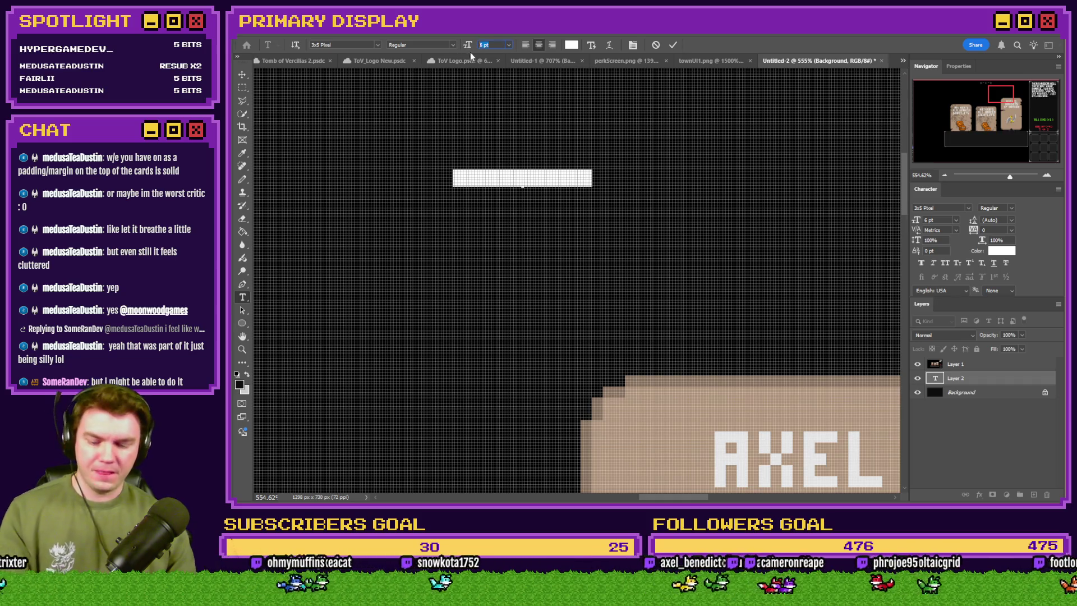
left_click(571, 46)
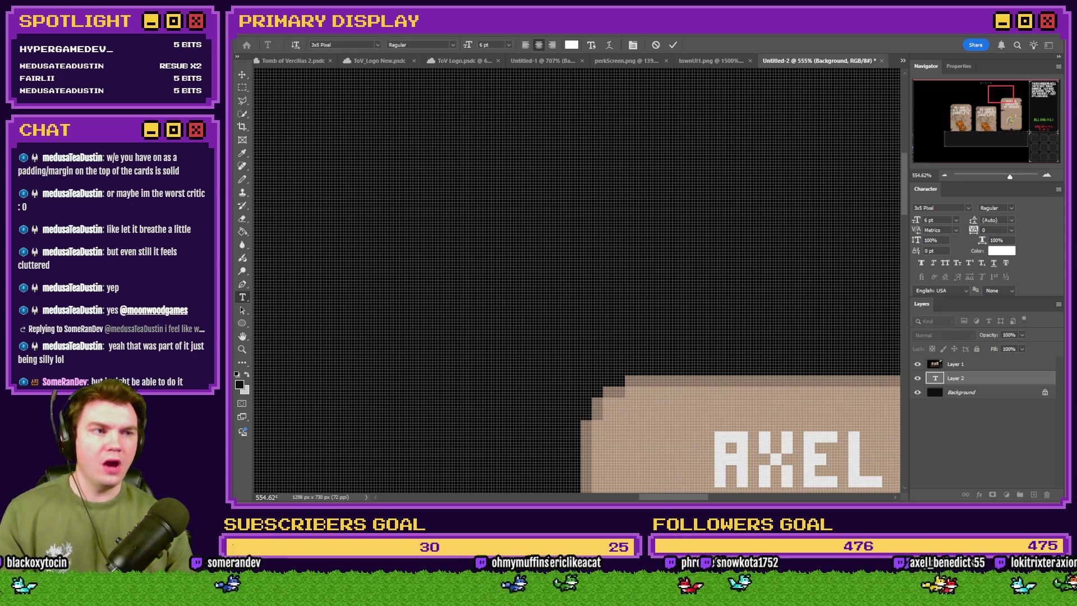
left_click_drag(1025, 386, 1023, 362)
Shrink the LOREM IPSUM text to 5 pt and replace it with 01.
scroll(421, 154, "up", 3)
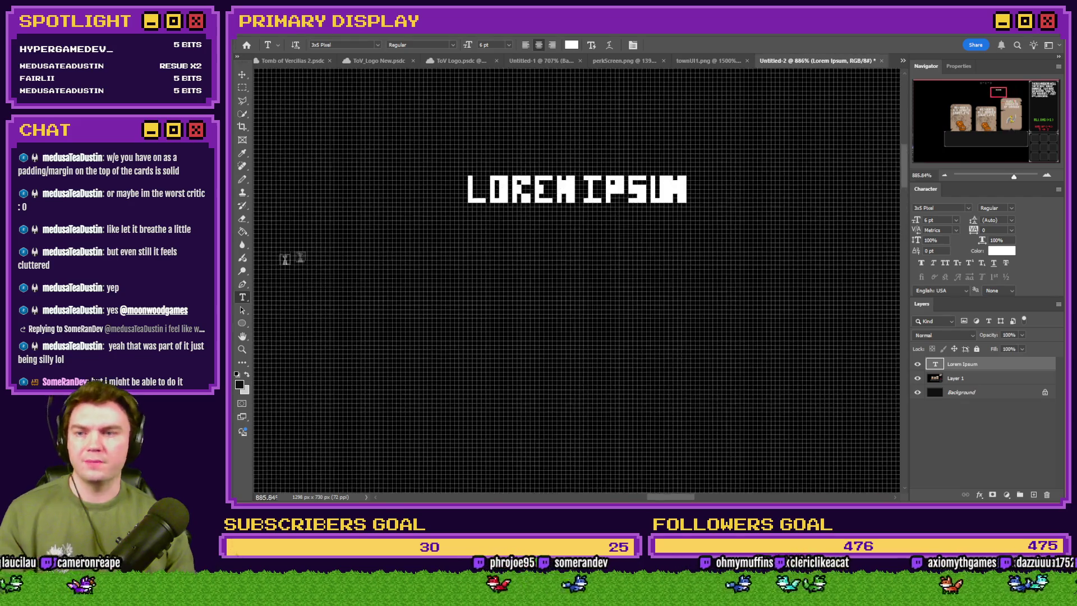
left_click(581, 201)
left_click(581, 200)
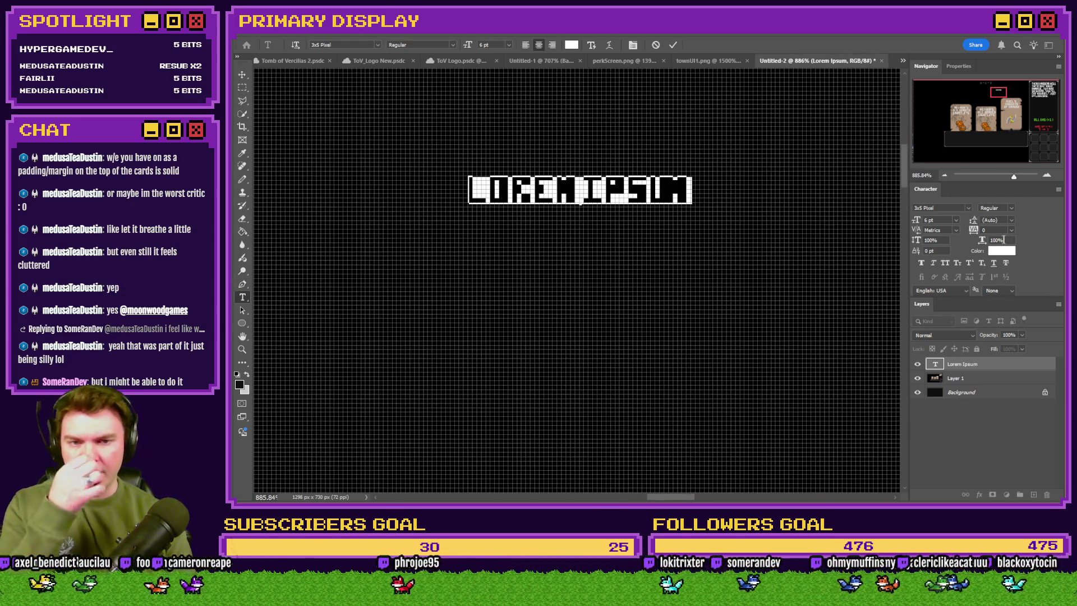
scroll(952, 219, "down", 1)
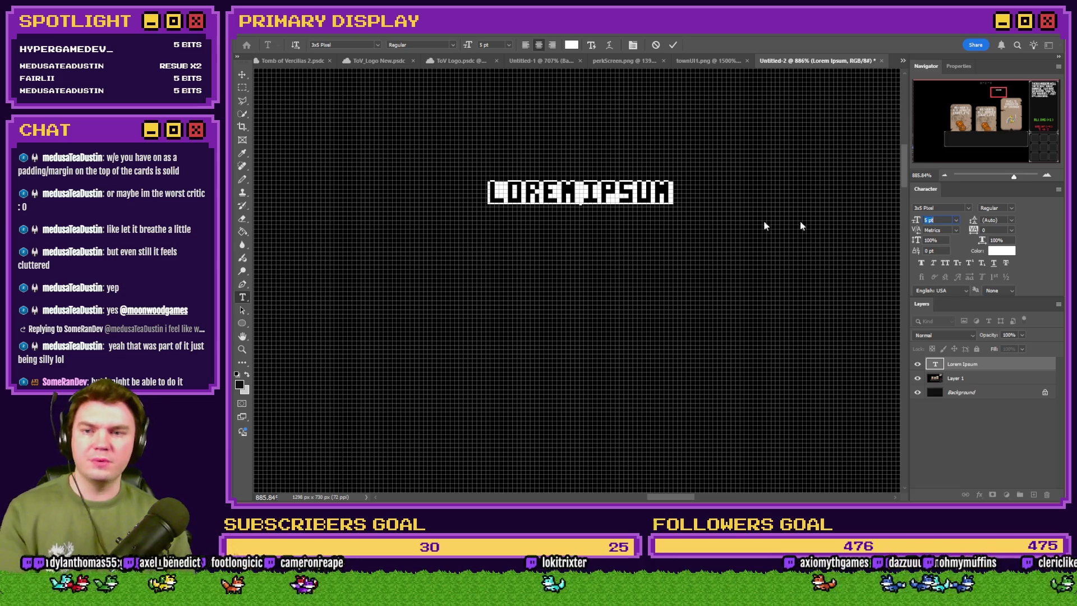
left_click(240, 88)
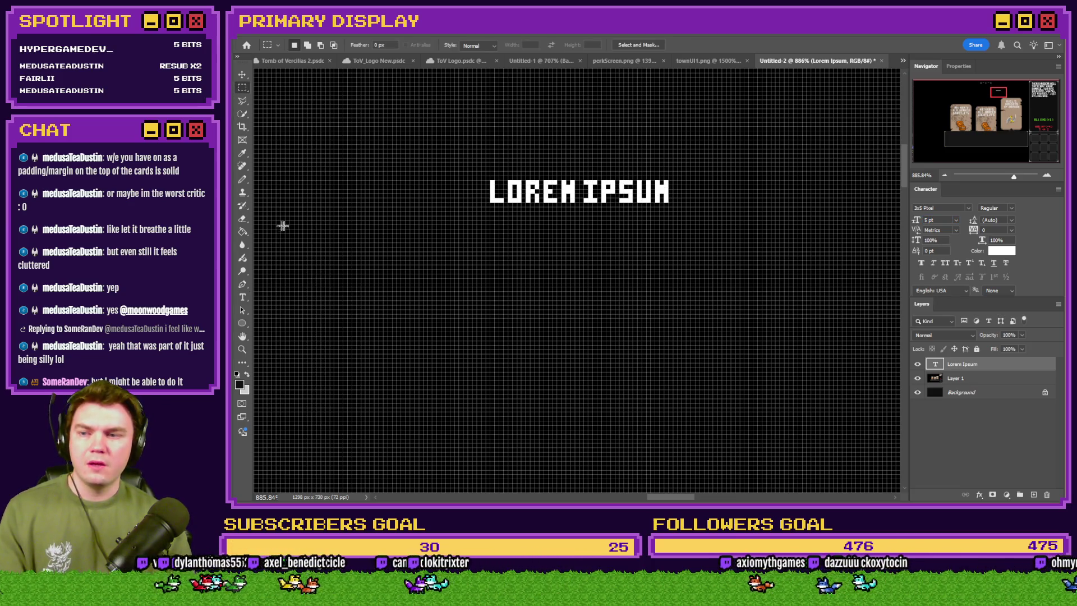
left_click(242, 297)
triple_click(578, 198)
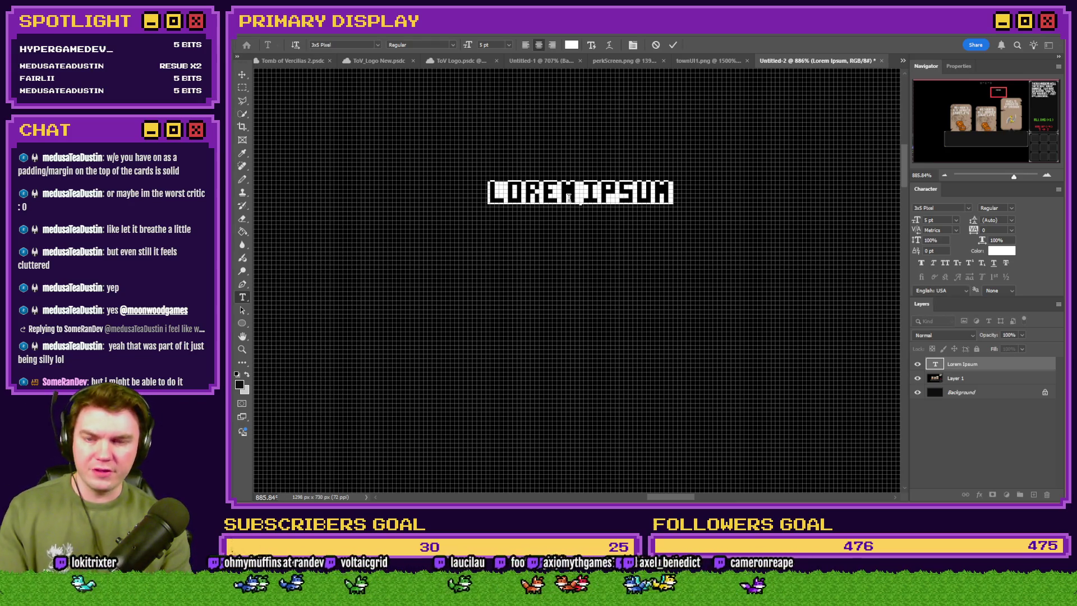
type("O")
type("1")
scroll(570, 216, "up", 5)
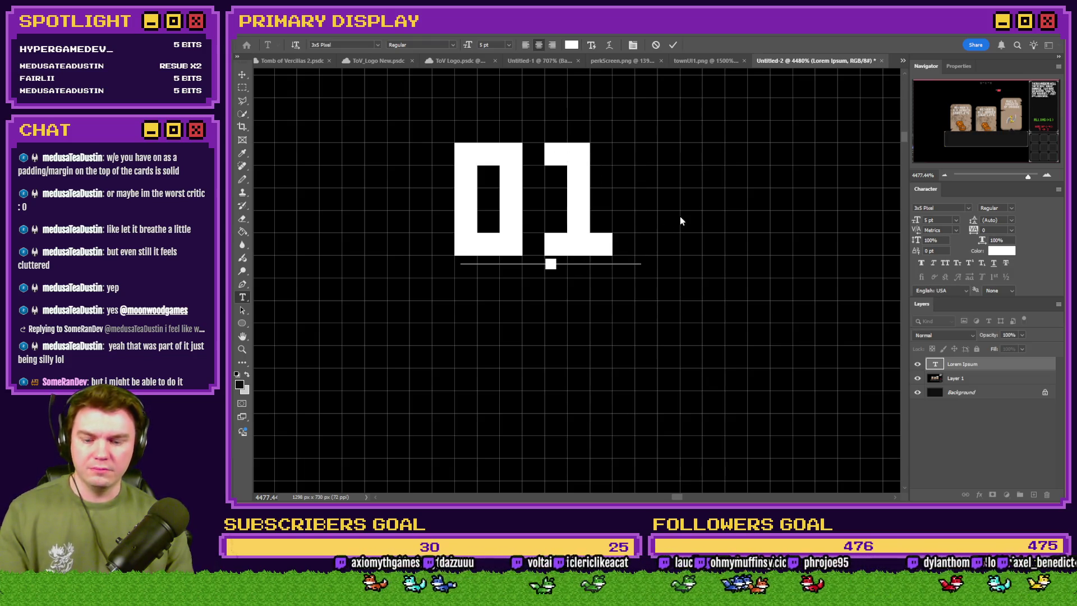
Reopen the 01 text and append the test letters HHN.
key("Escape")
key("m")
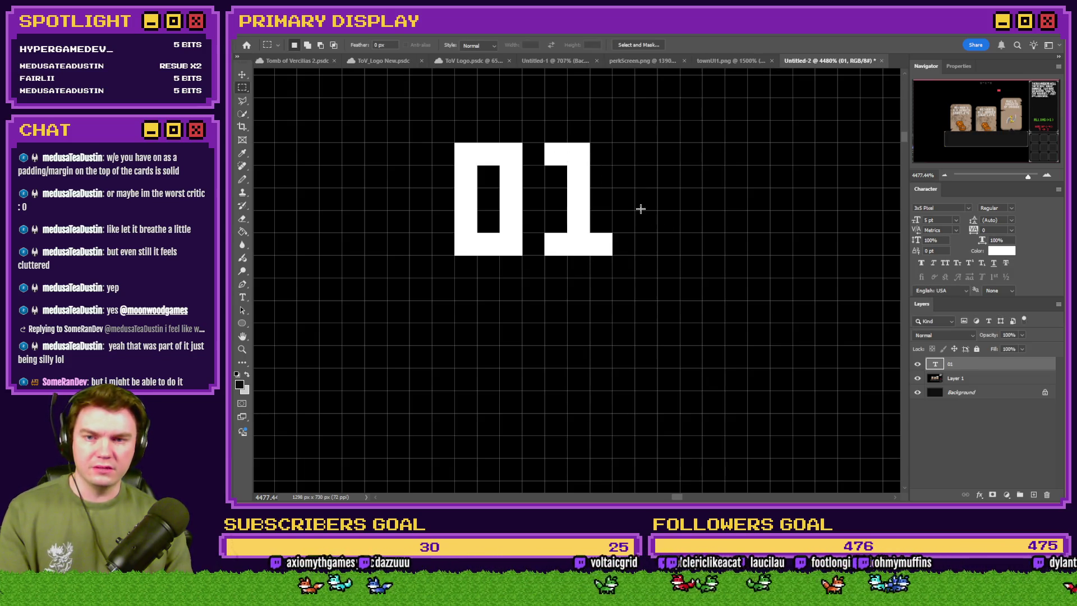
left_click(242, 298)
left_click(552, 236)
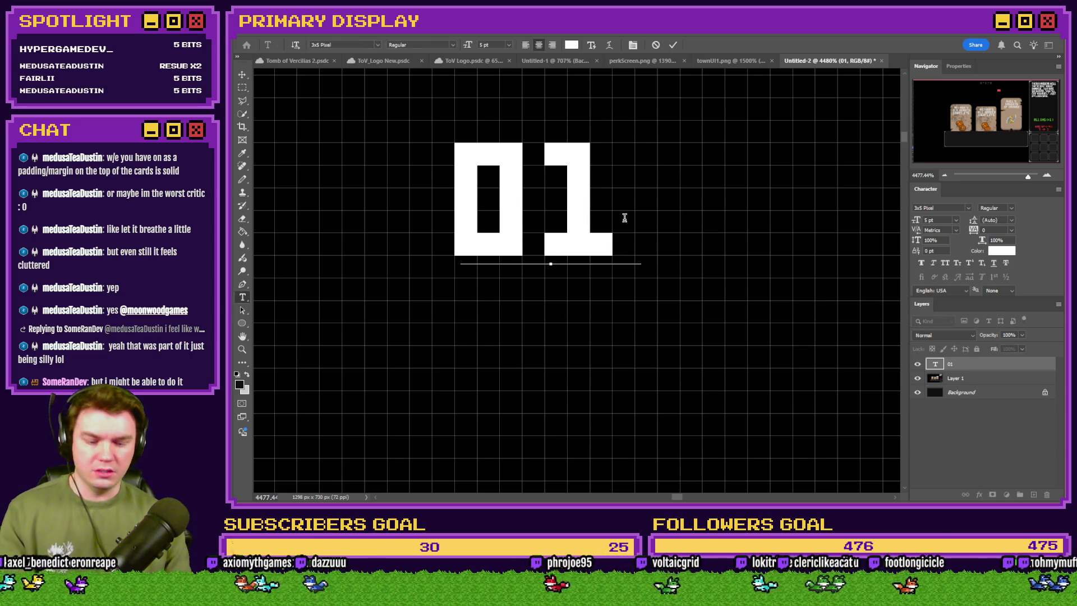
type("HHN")
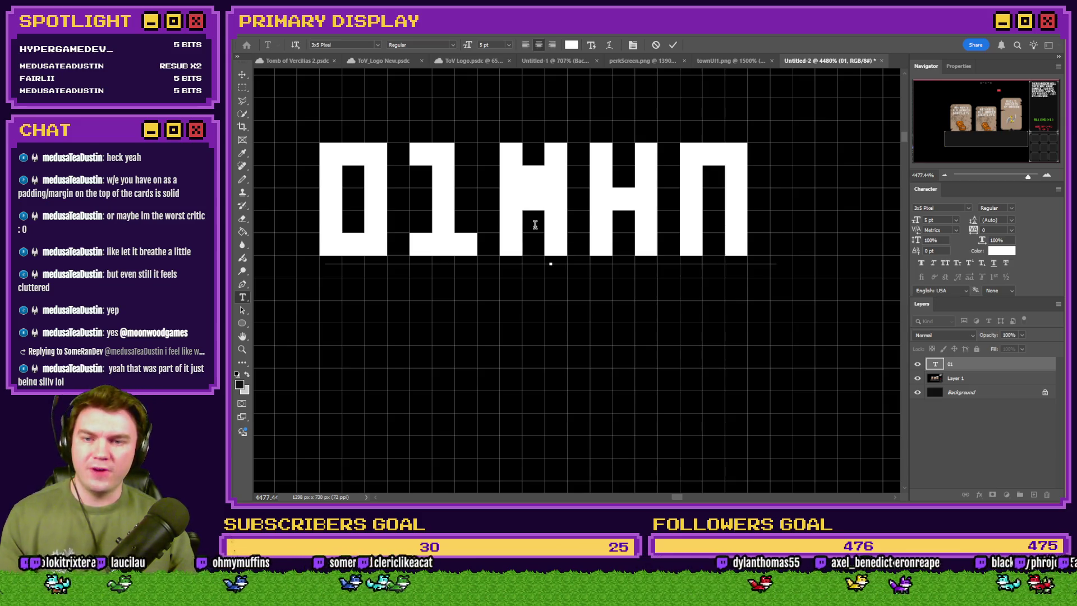
Replace the text with a row of zeros, then delete them all.
key("ctrl+a")
type("0000000")
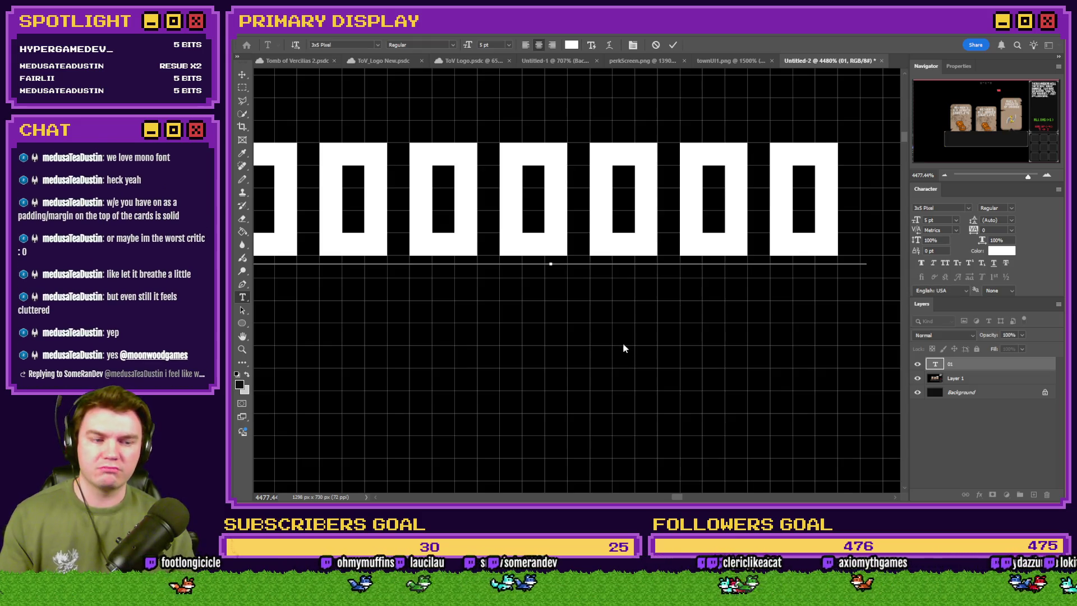
key("ctrl+a")
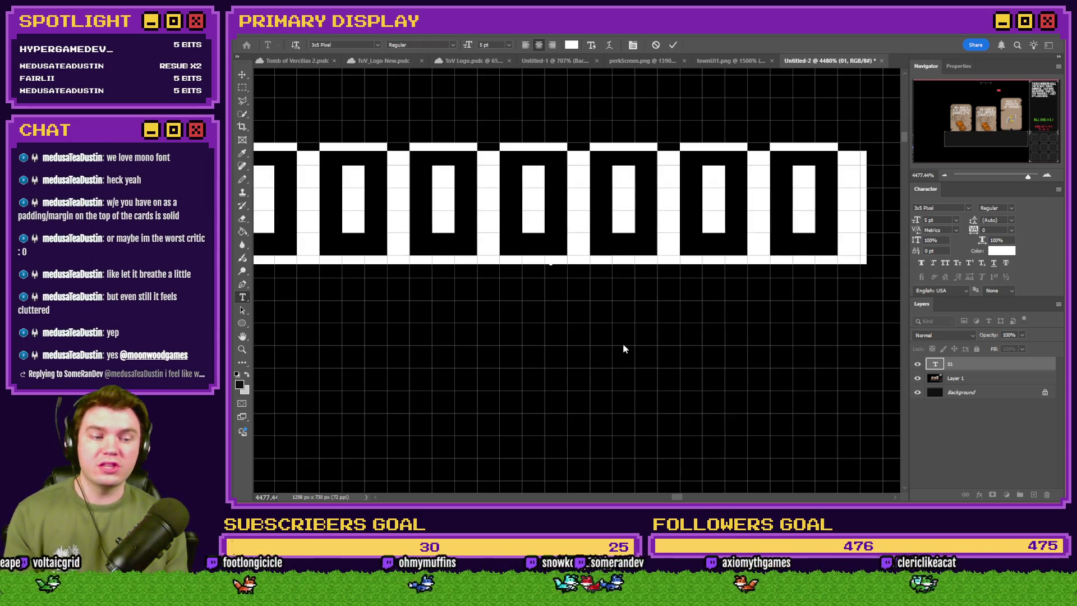
key("BackSpace")
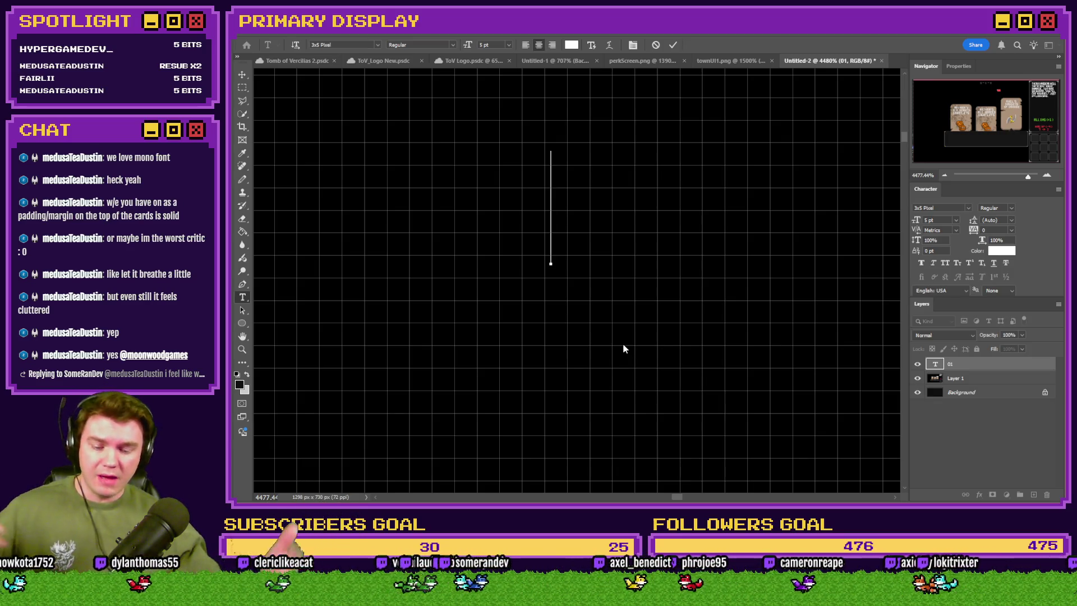
Compare letter widths with IIII and HHHH test lines and HHnH, then clear them.
type("IIII")
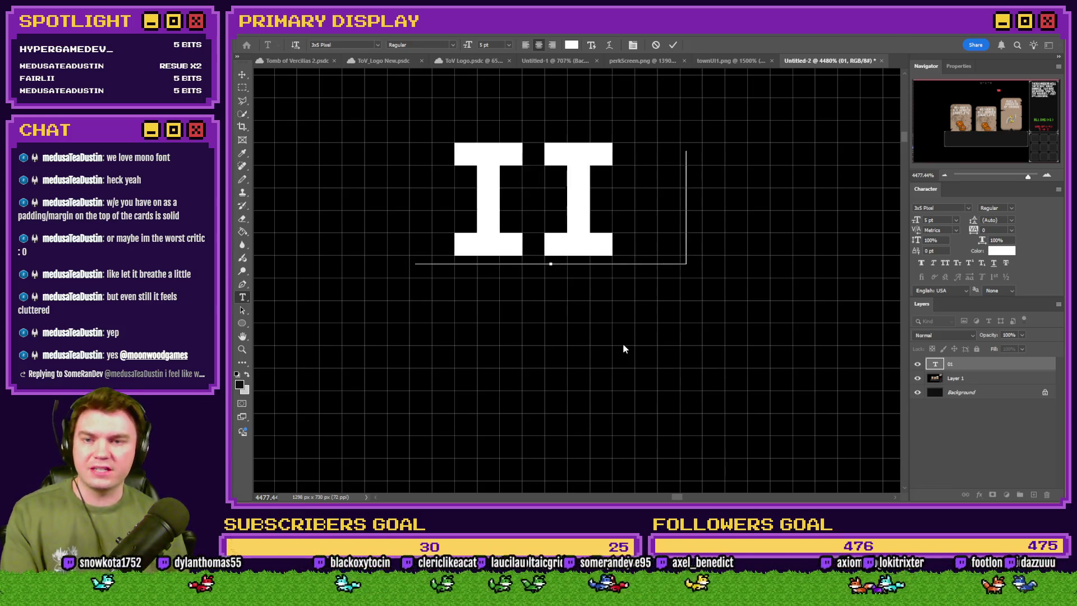
key("Return")
type("HHHH")
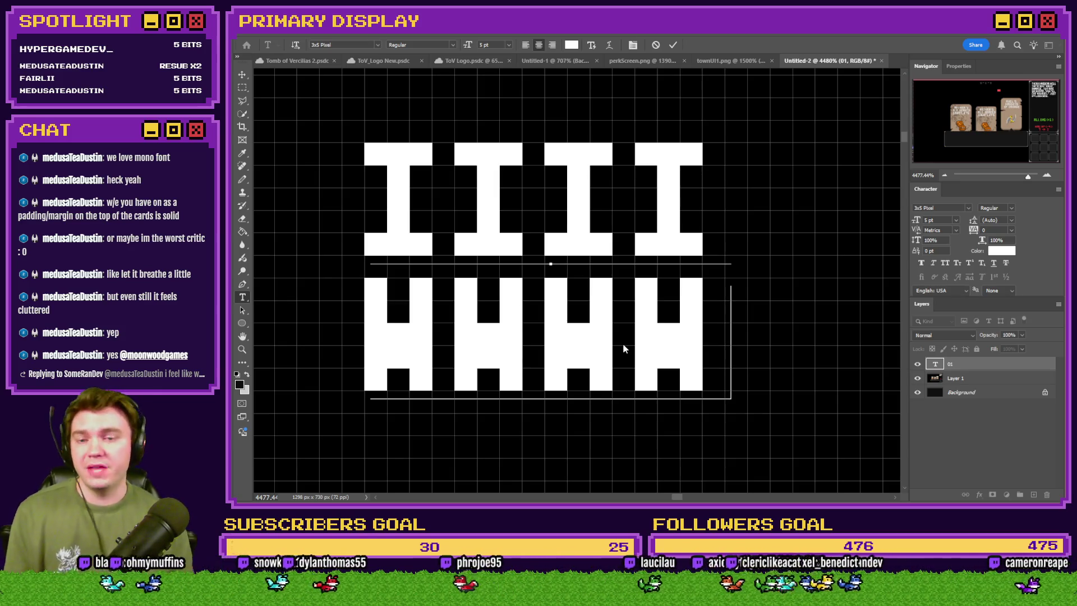
key("BackSpace")
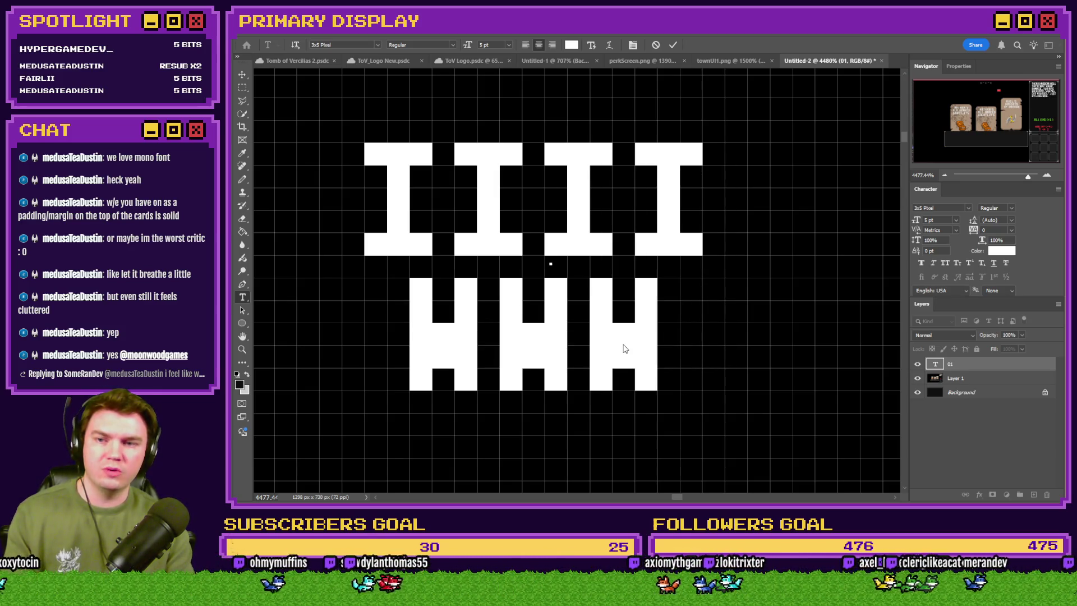
key("ctrl+a")
key("BackSpace")
type("HHnH")
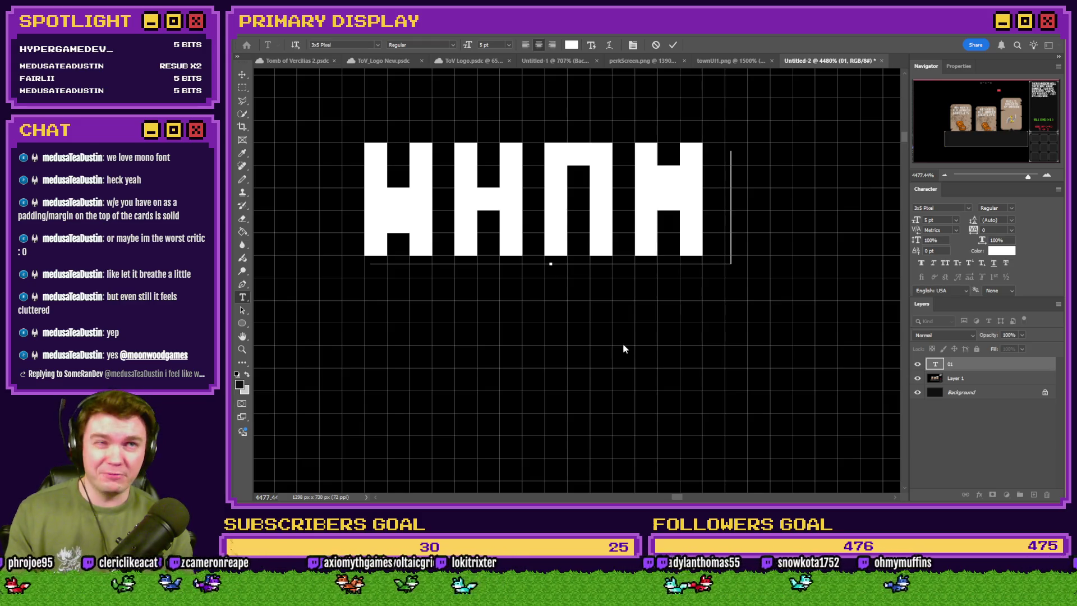
key("BackSpace")
key("BackSpace")
key("BackSpace")
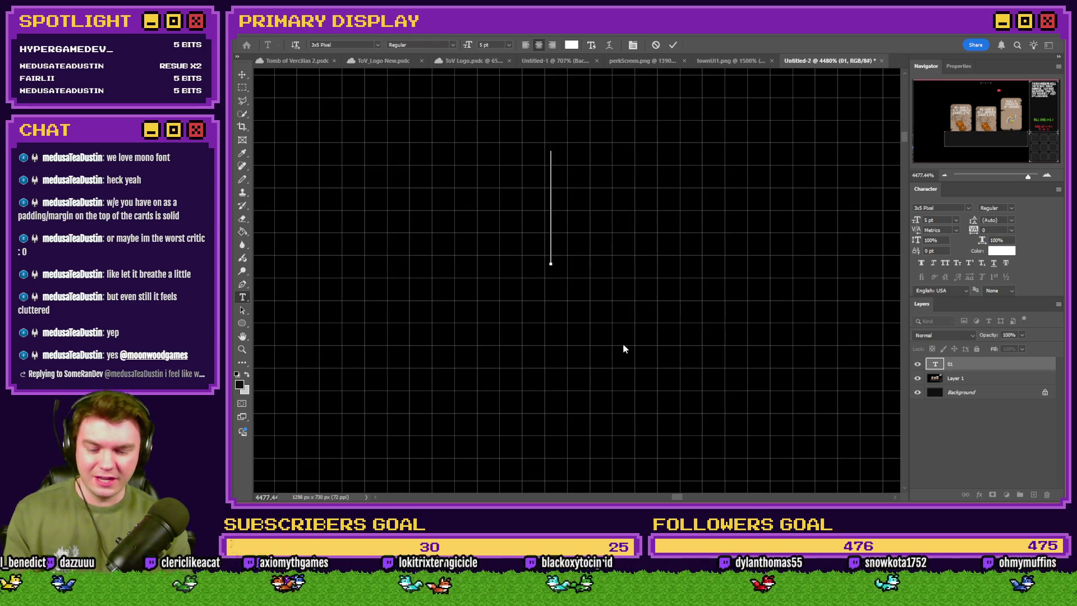
Type HELLO as sample text, retype its H, then delete it.
type("HE")
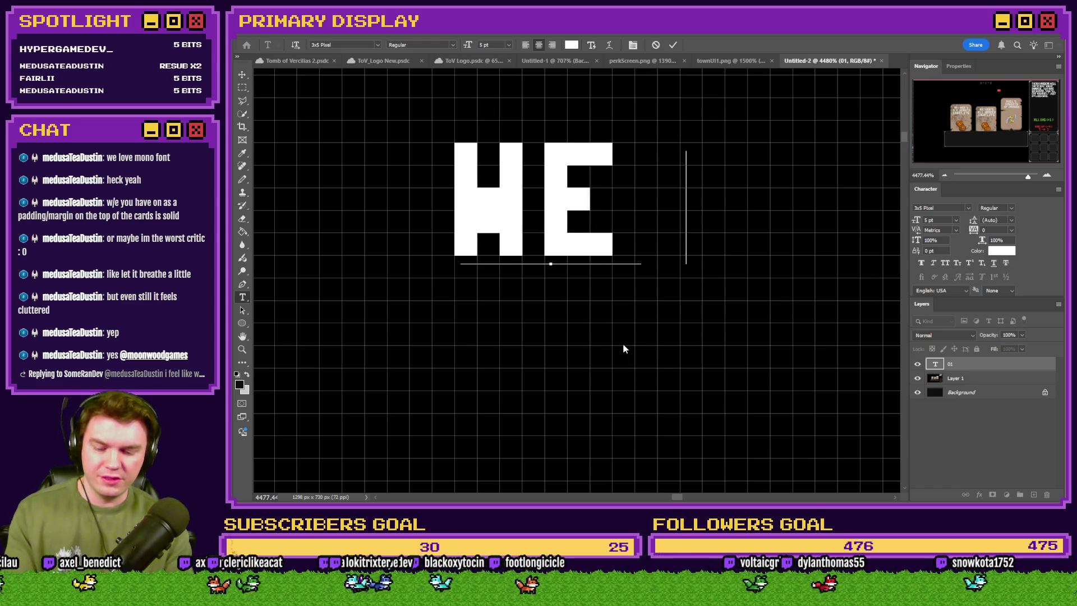
type("LLO")
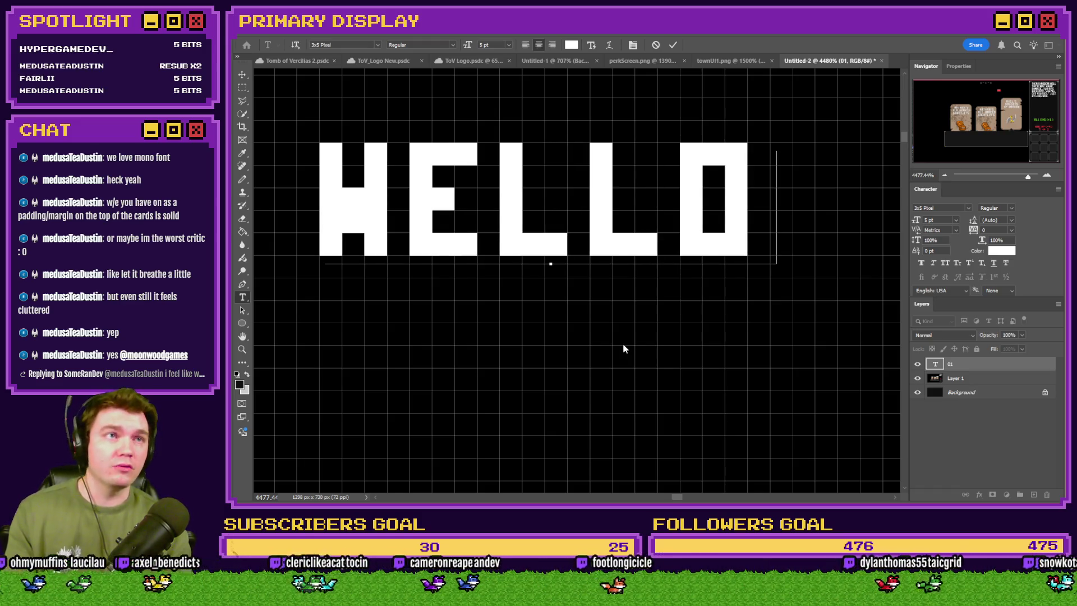
key("Left")
key("Left")
key("Left")
key("Left")
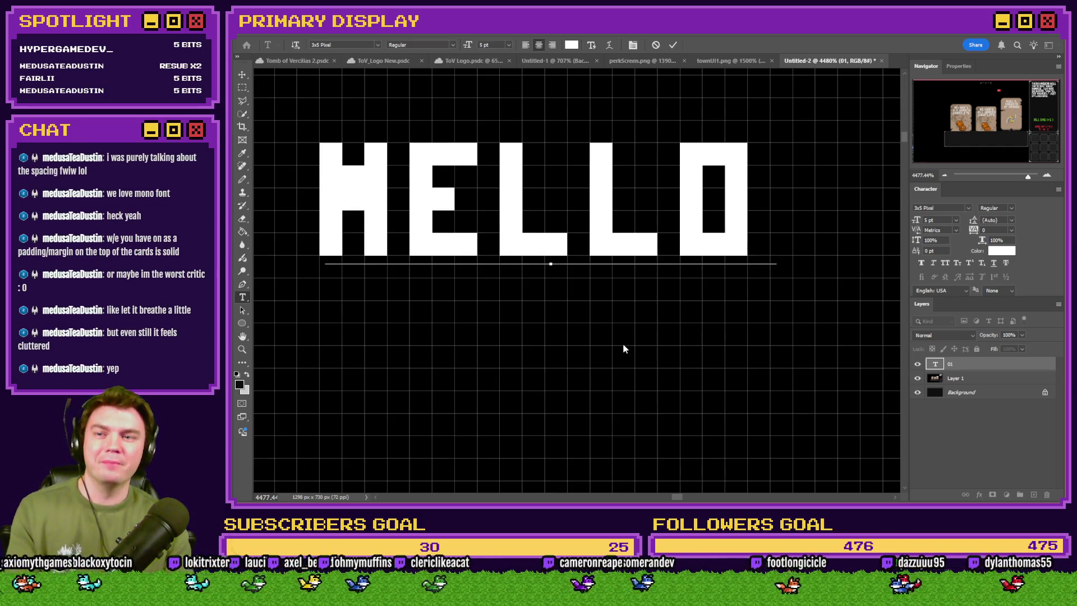
key("BackSpace")
type("H")
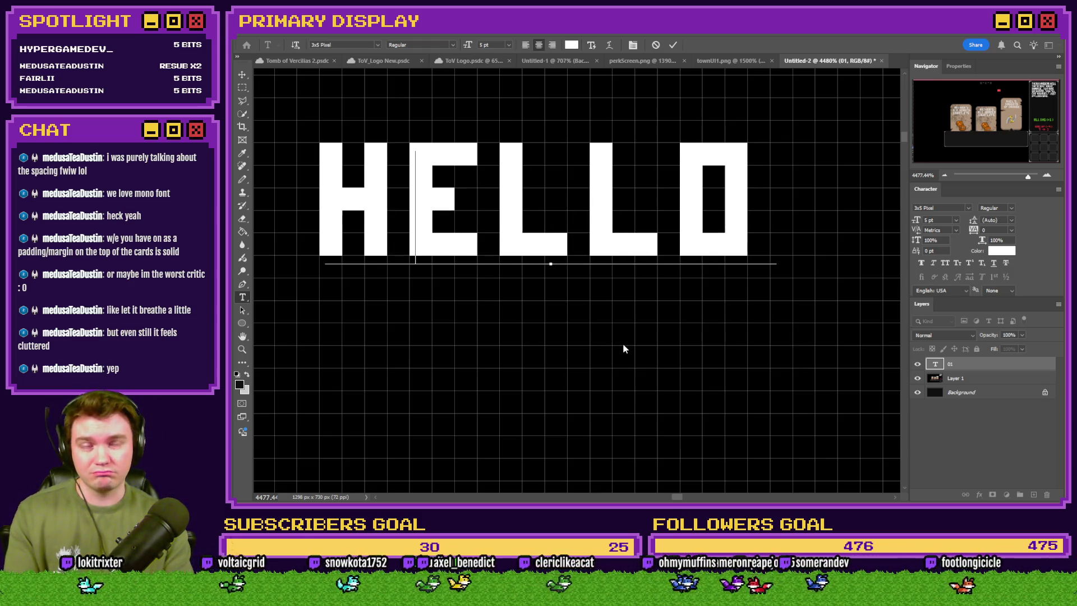
key("ctrl+a")
key("BackSpace")
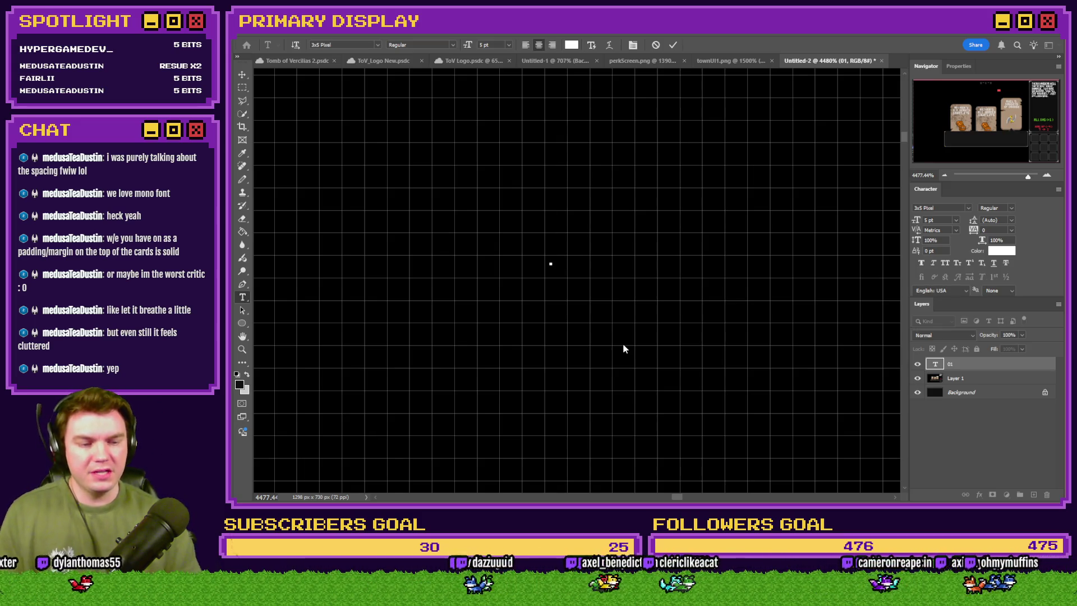
Leave the empty text layer, zoom out, and start an RPG Maker playtest.
key("Escape")
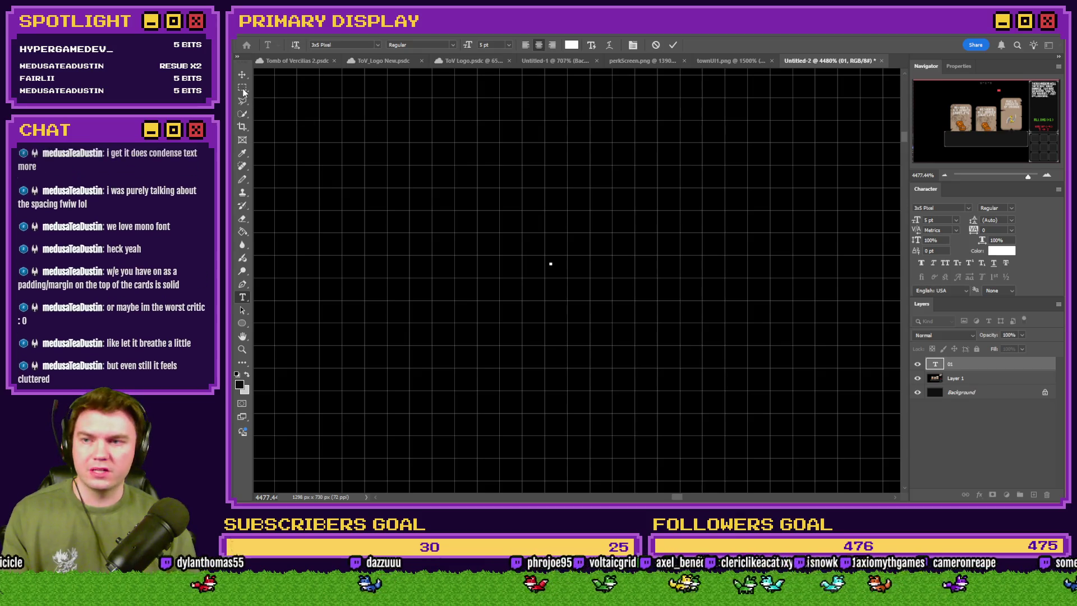
key("m")
scroll(741, 217, "down", 1)
scroll(741, 217, "down", 8)
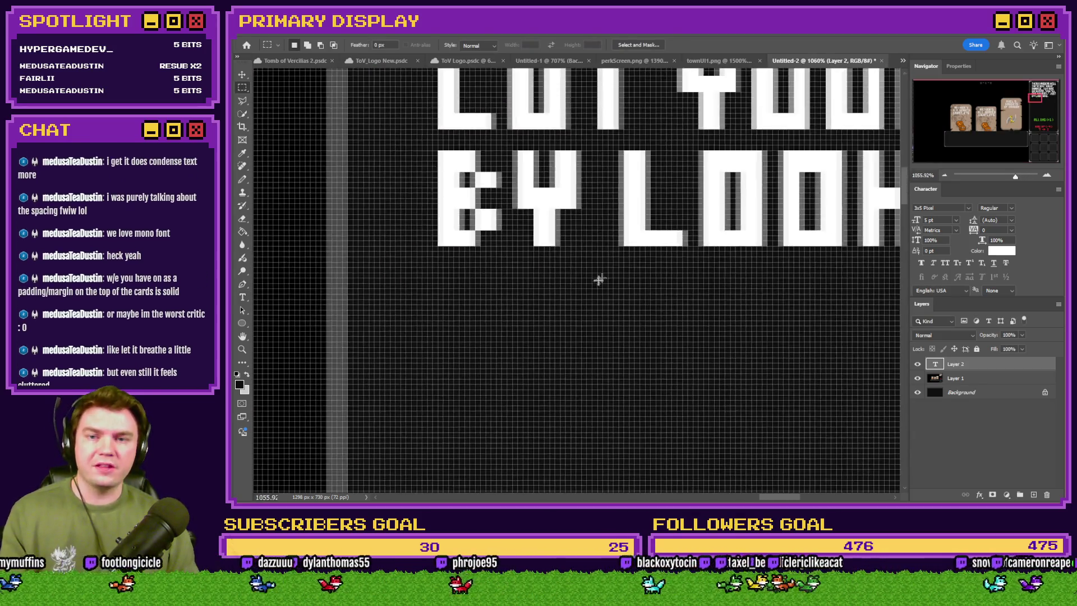
key("alt+Tab")
key("alt+Tab")
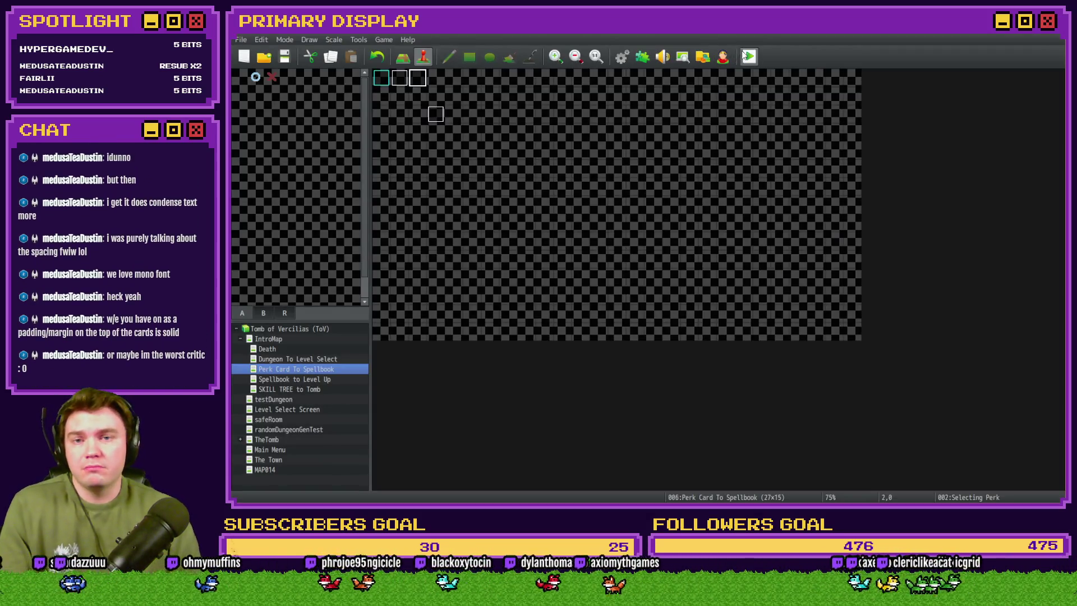
left_click(746, 54)
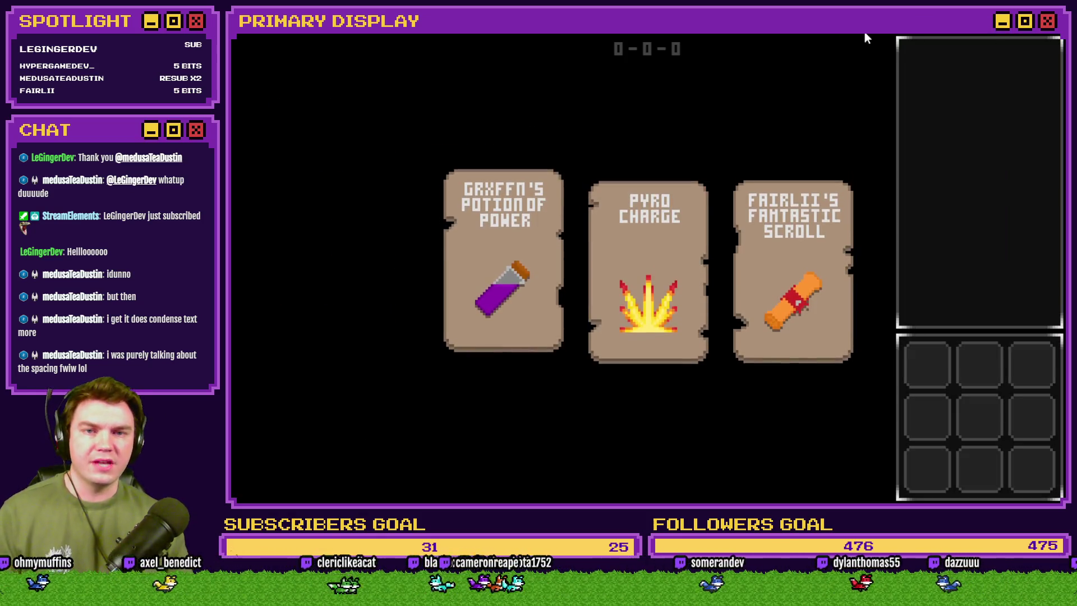
Inspect the dealt Grxffn's Potion of Power, Pyro Charge and Fairlii's Fantastic Scroll cards.
mouse_move(796, 234)
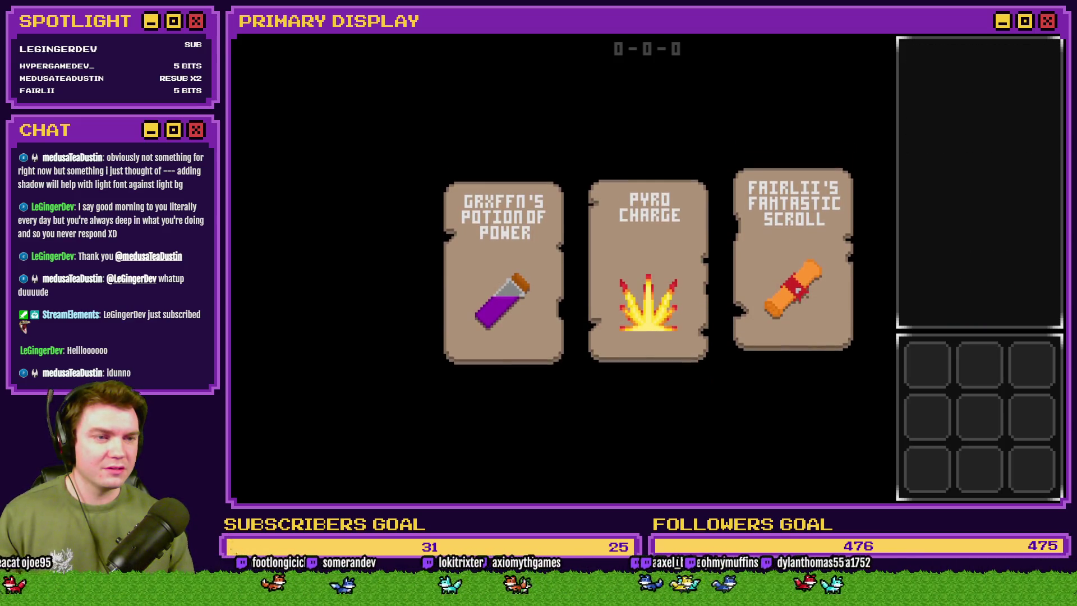
Move the choice to Pyro Charge to check its tooltip, then close the playtest.
mouse_move(786, 275)
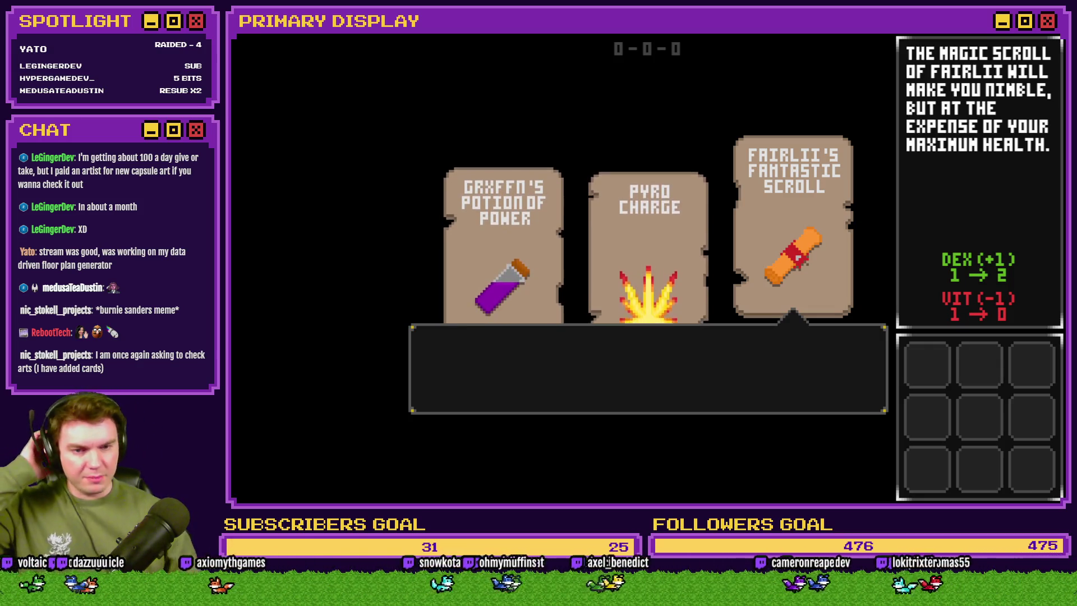
key("Left")
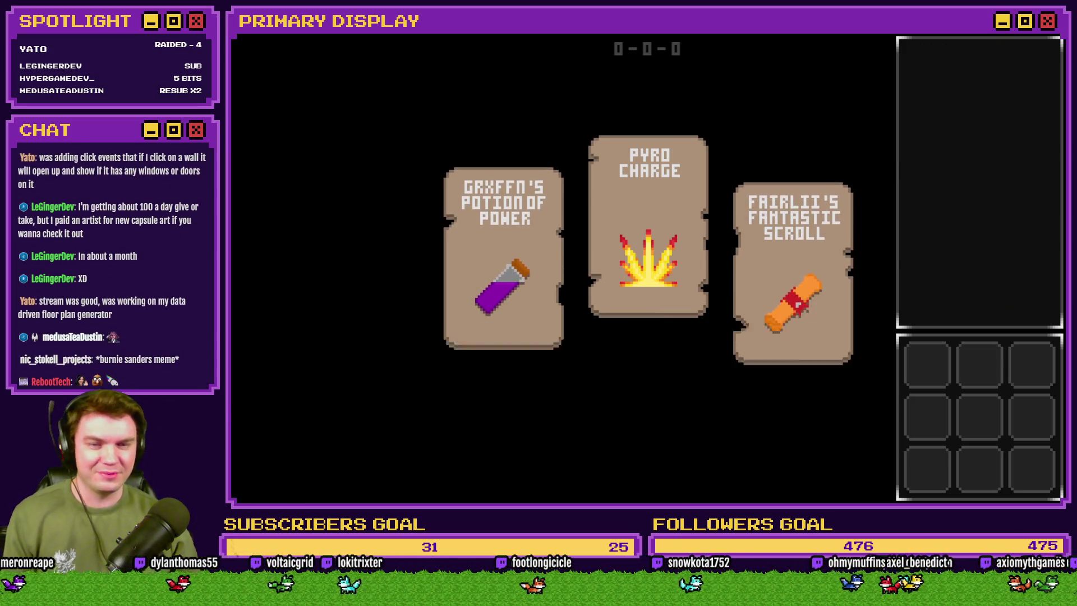
key("alt+F4")
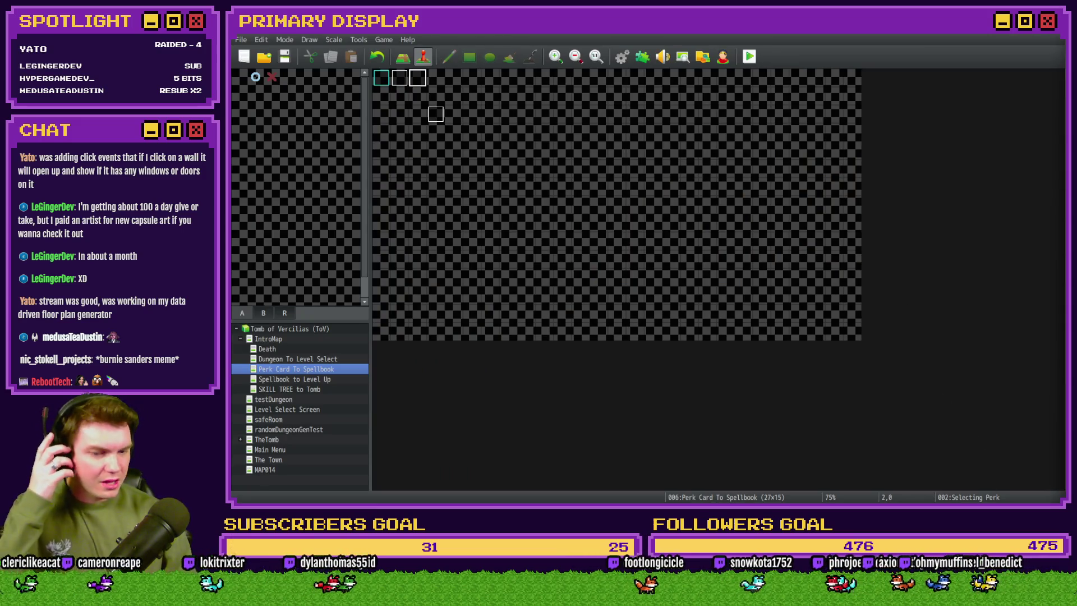
Go to the Moonwood Games #art channel and open the main mockup screenshot full-size.
key("alt+Tab")
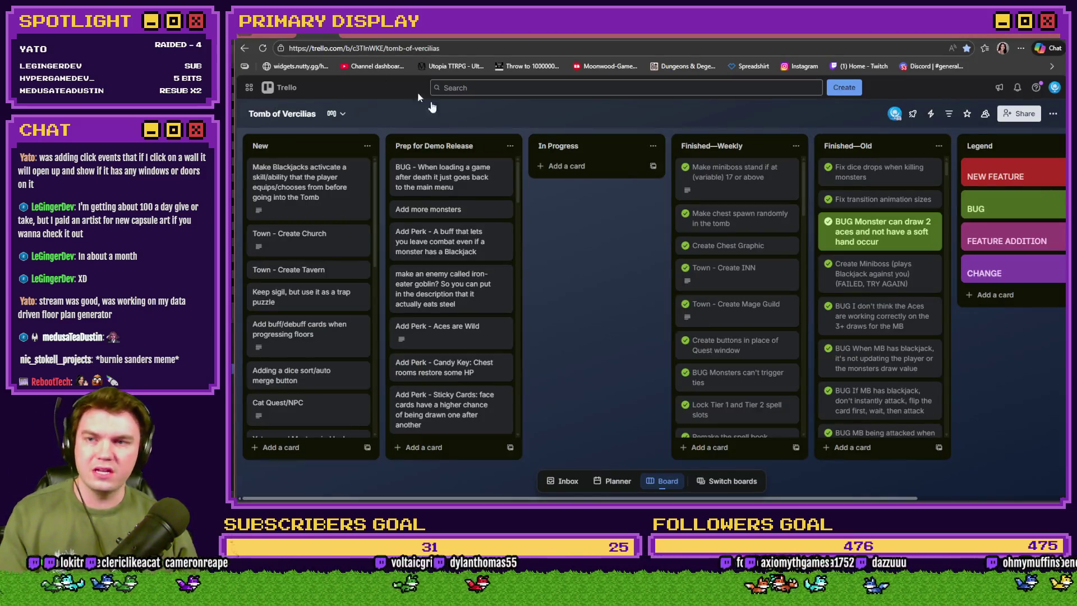
left_click(346, 40)
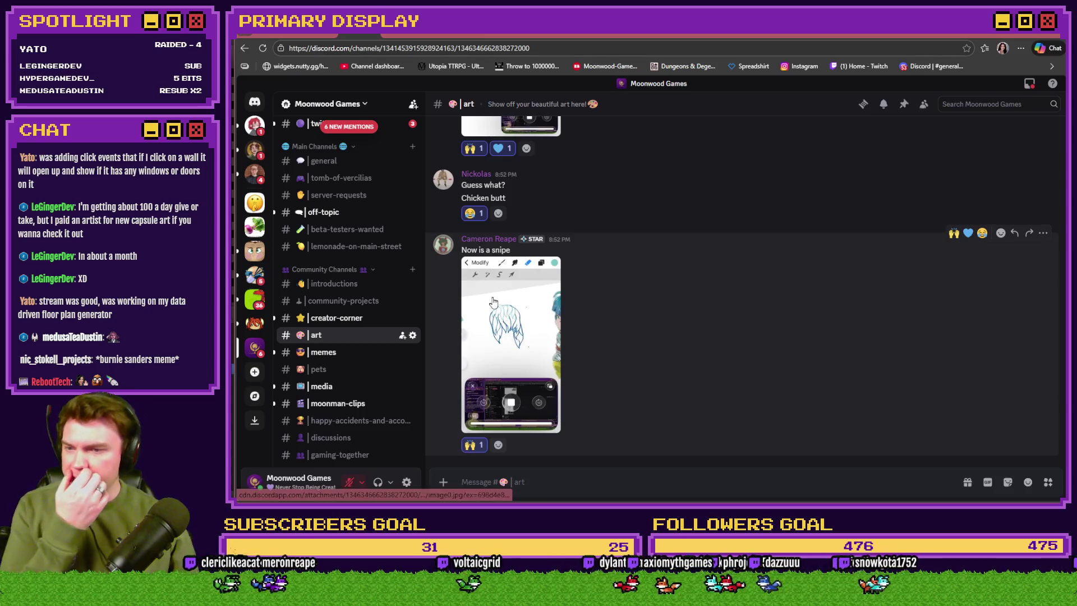
scroll(578, 314, "down", 10)
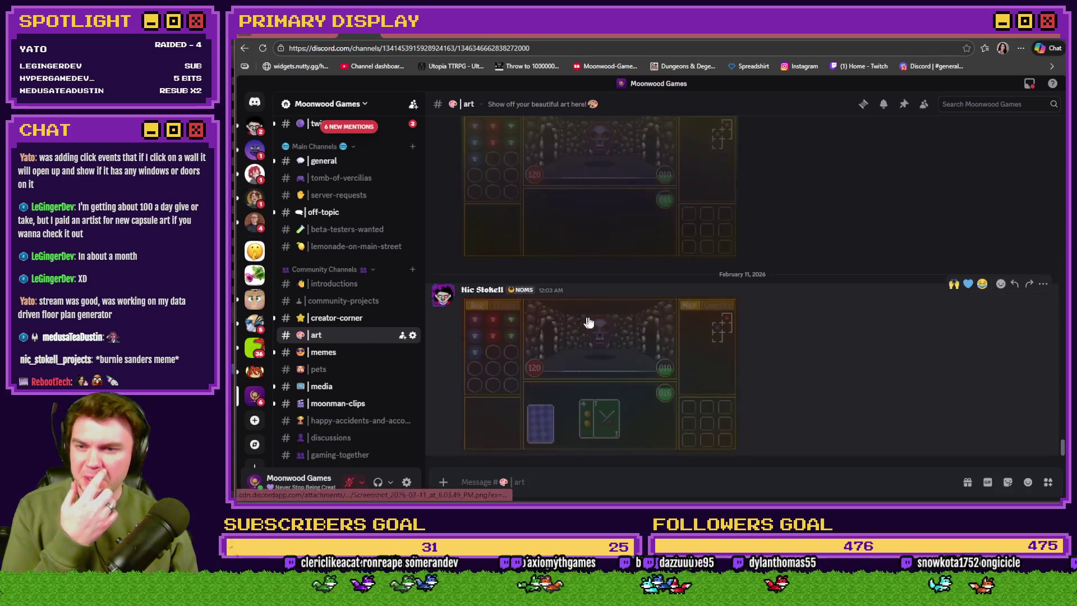
scroll(777, 341, "up", 3)
scroll(779, 343, "up", 2)
scroll(785, 343, "up", 2)
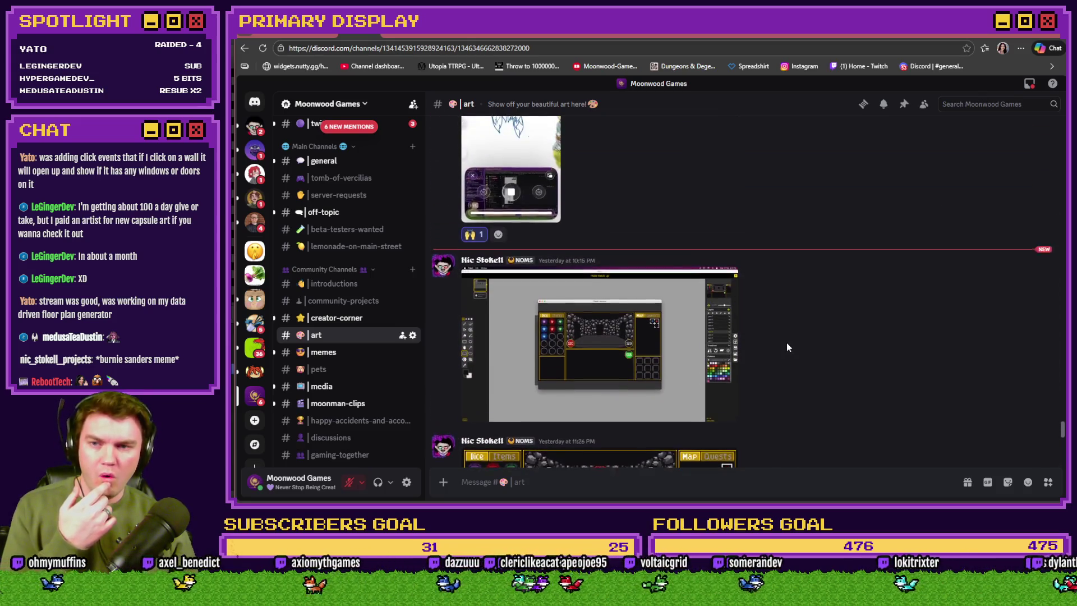
scroll(786, 342, "down", 2)
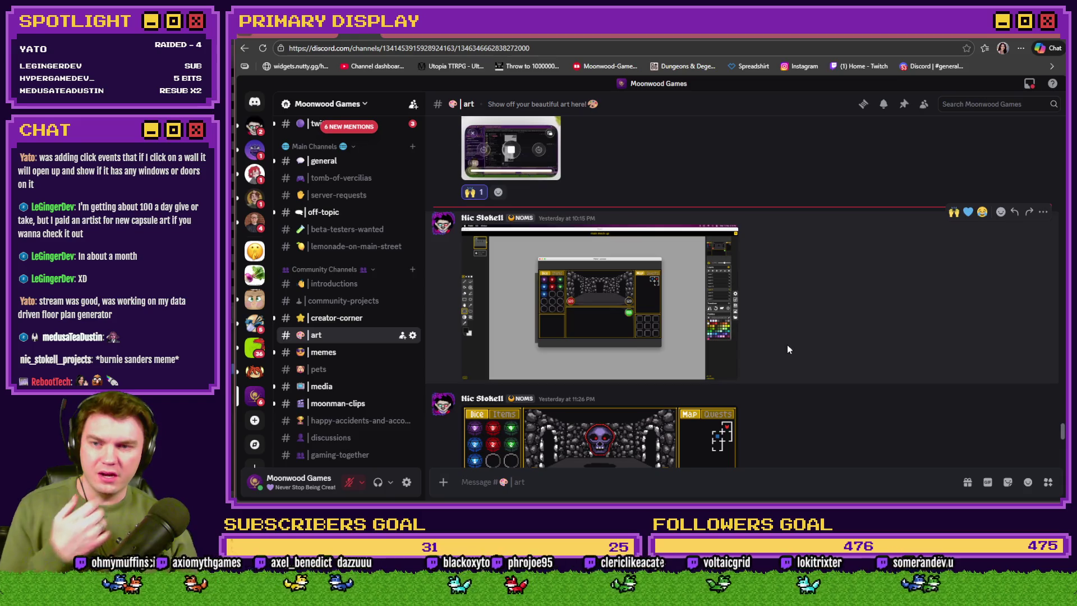
left_click(597, 321)
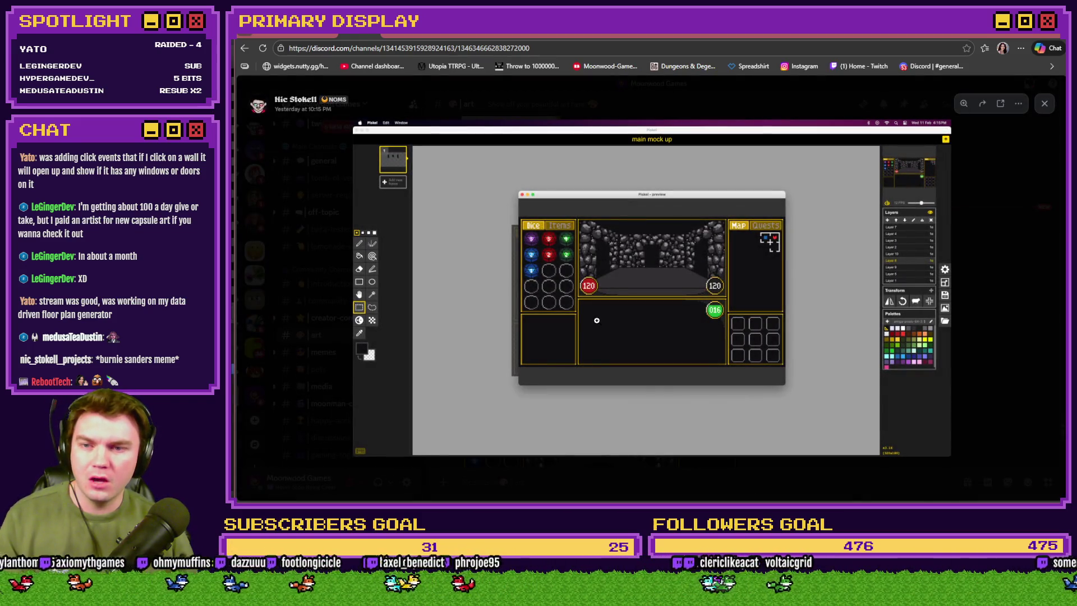
key("Escape")
left_click(631, 332)
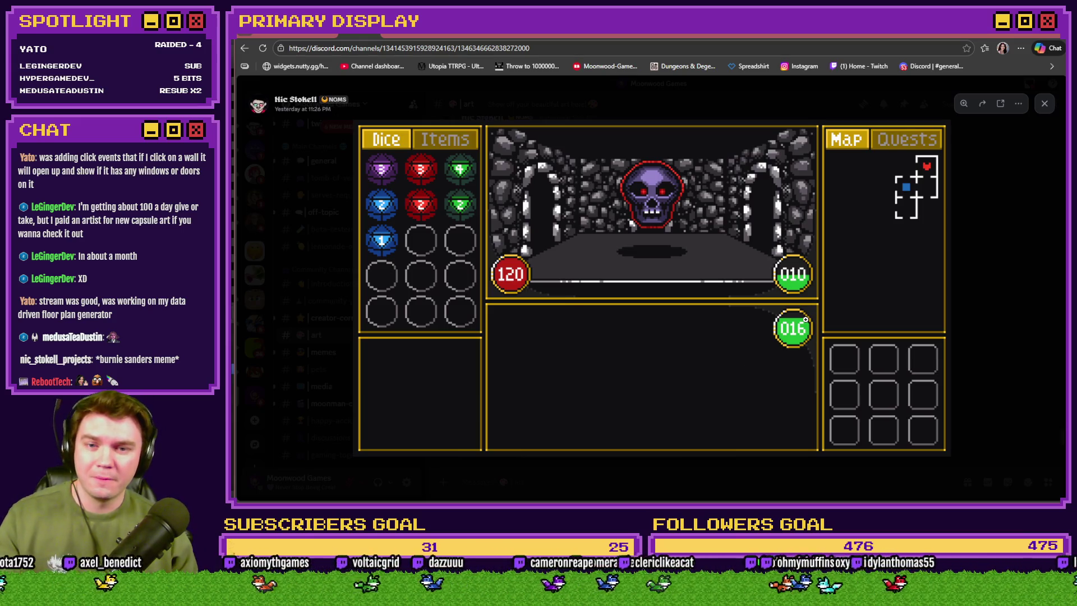
left_click(858, 268)
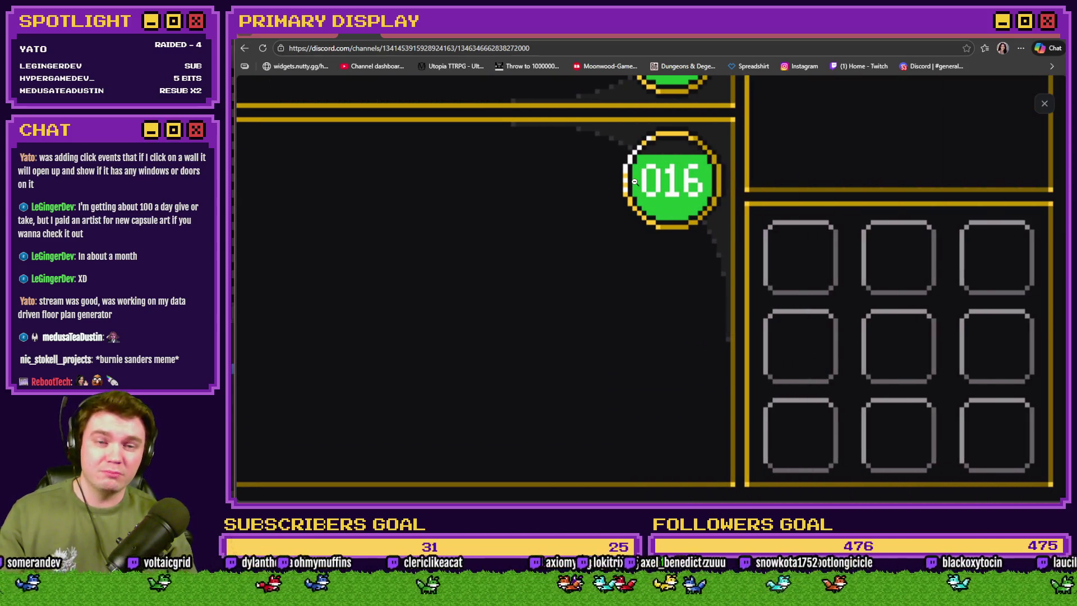
left_click(504, 374)
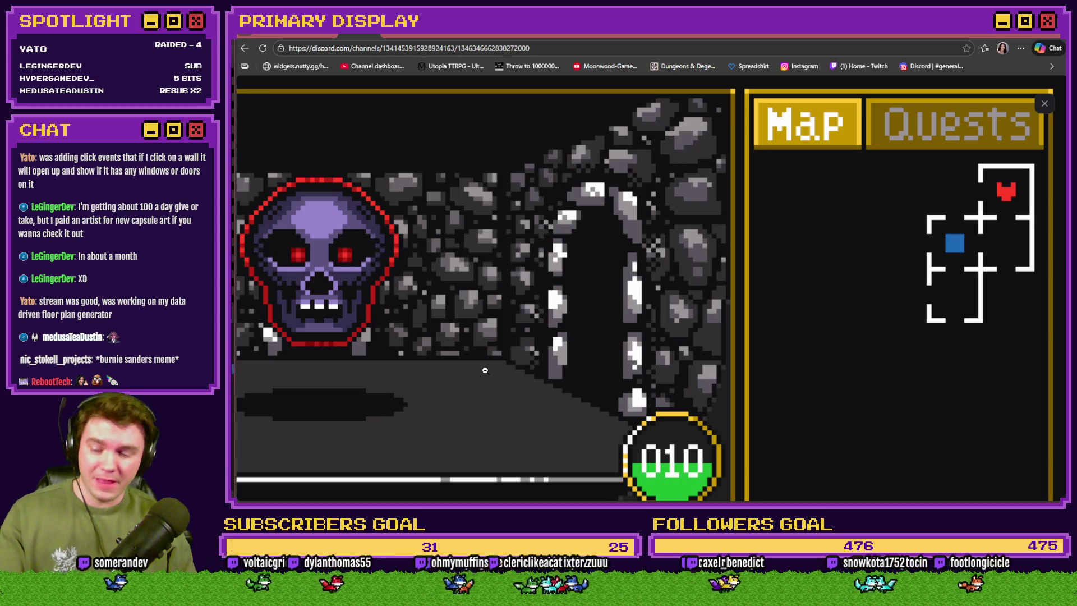
key("Escape")
scroll(767, 319, "down", 5)
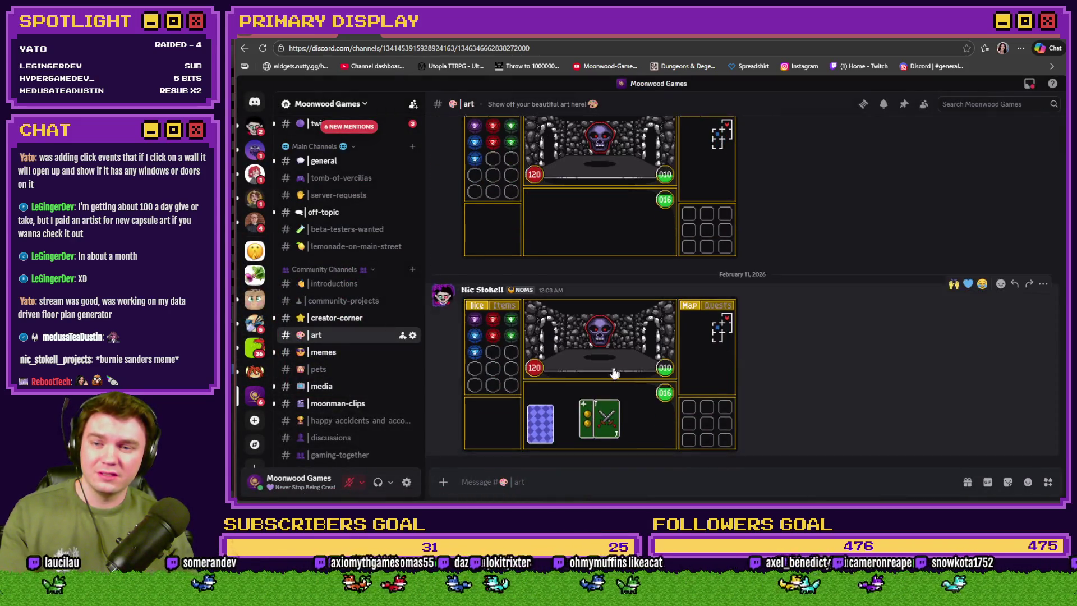
View the newer card mockup enlarged, then zoom in and out on another dungeon mockup.
left_click(649, 403)
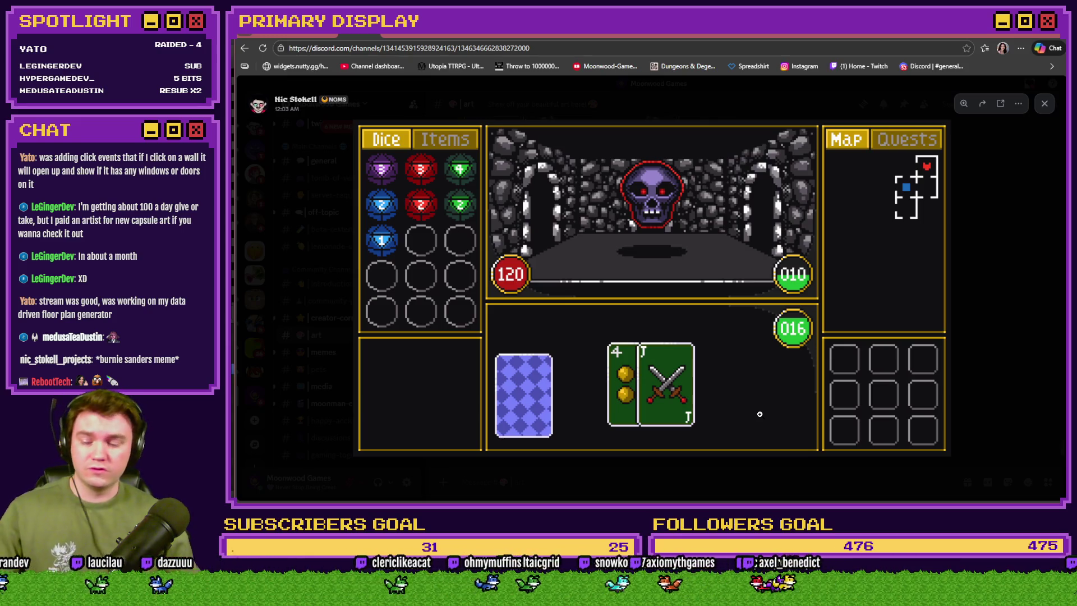
key("Escape")
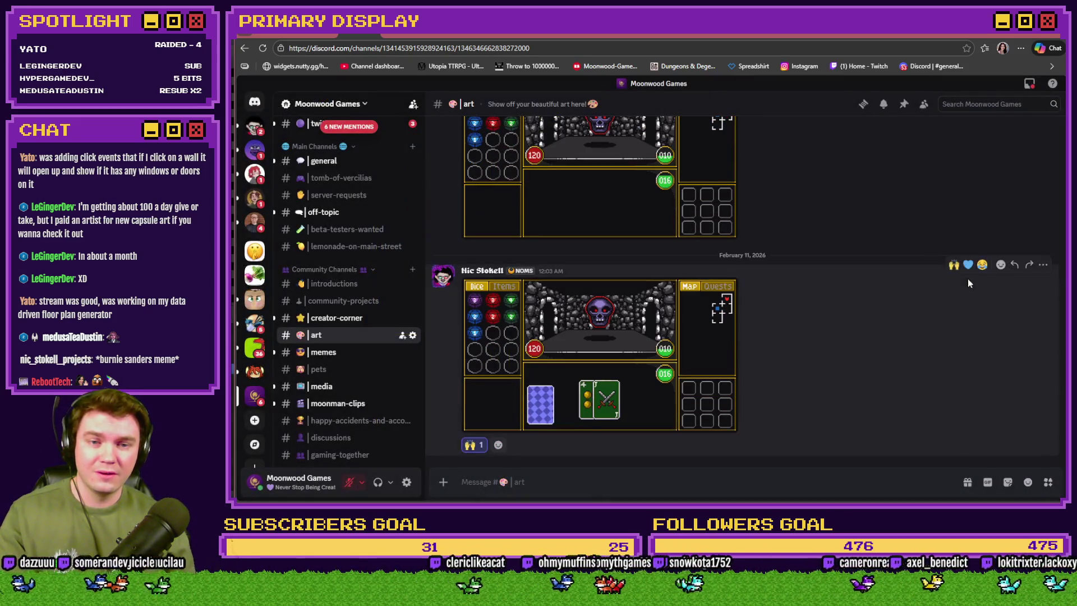
scroll(968, 280, "up", 3)
left_click(645, 307)
left_click(645, 306)
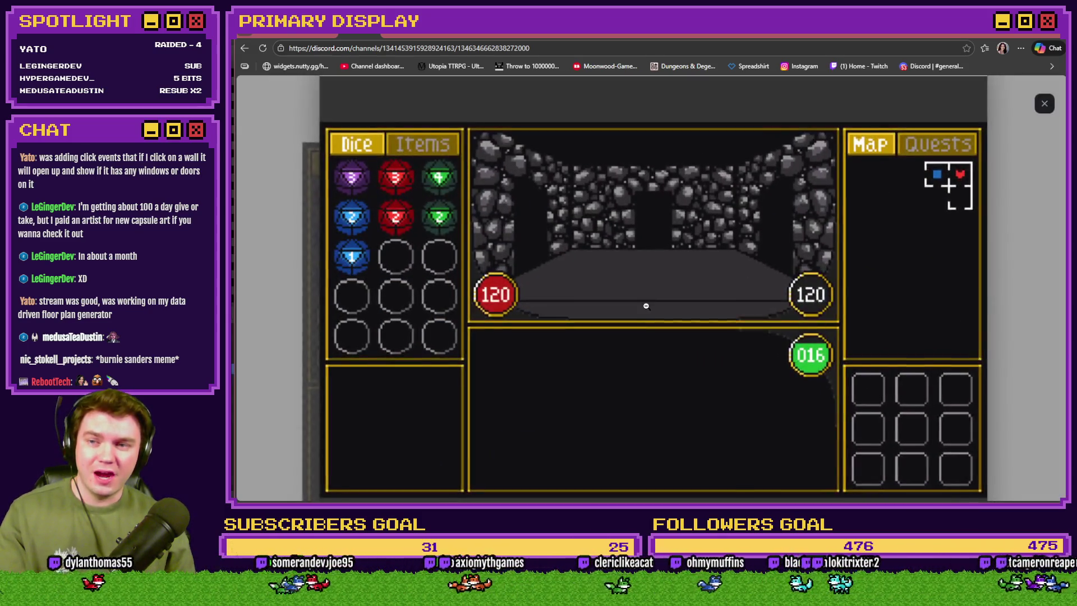
left_click(645, 306)
key("Escape")
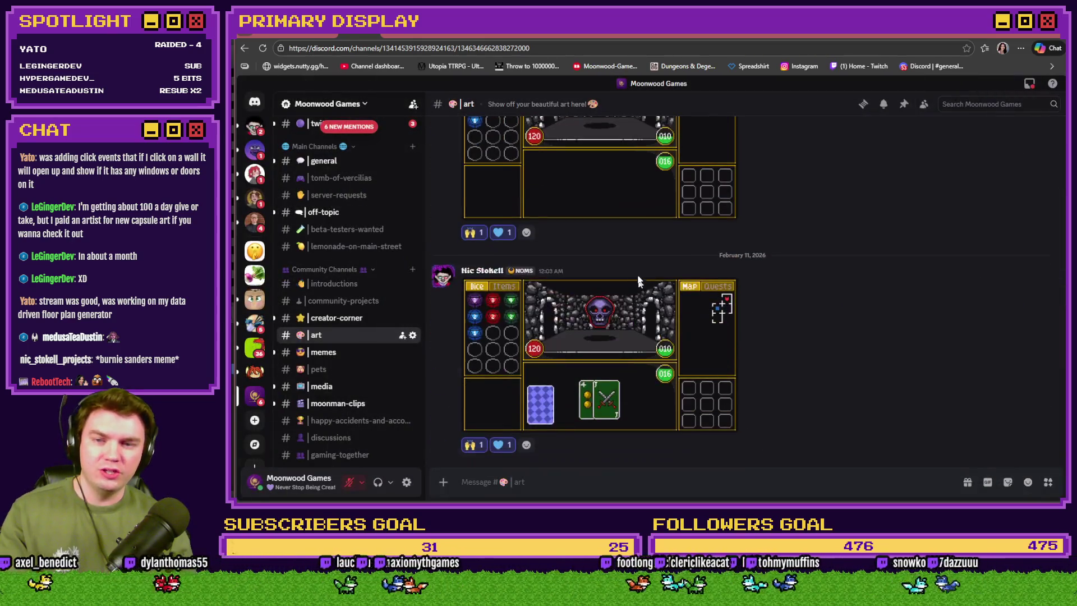
Enlarge the card-less dungeon mockup, then reopen the newer card-based one full-size.
left_click(638, 284)
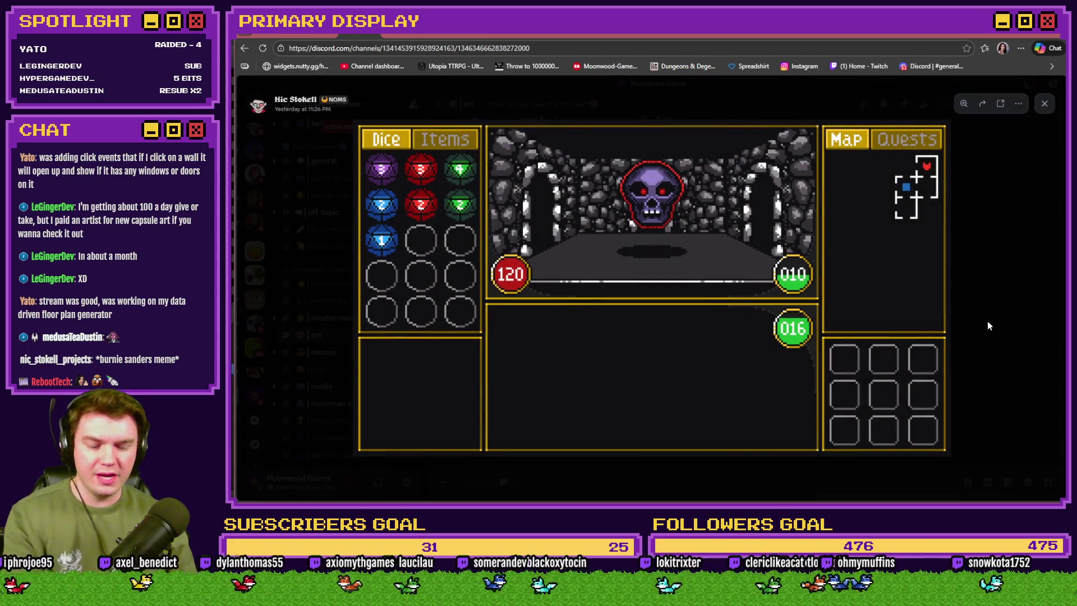
left_click(988, 326)
left_click(717, 329)
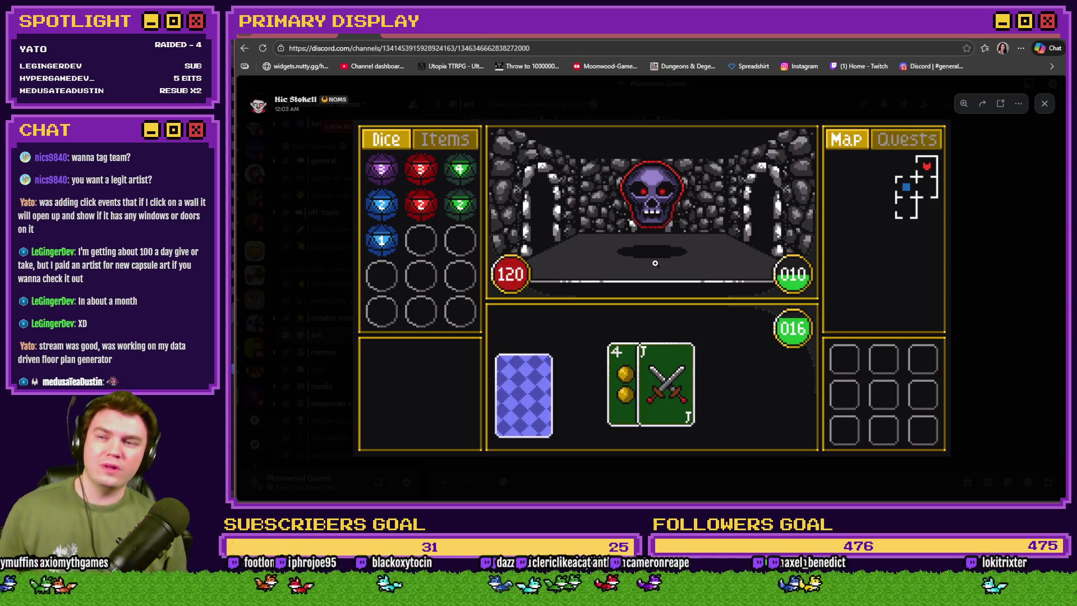
Close the enlarged card mockup to return to the #art channel's posted dungeon mockups.
key("Escape")
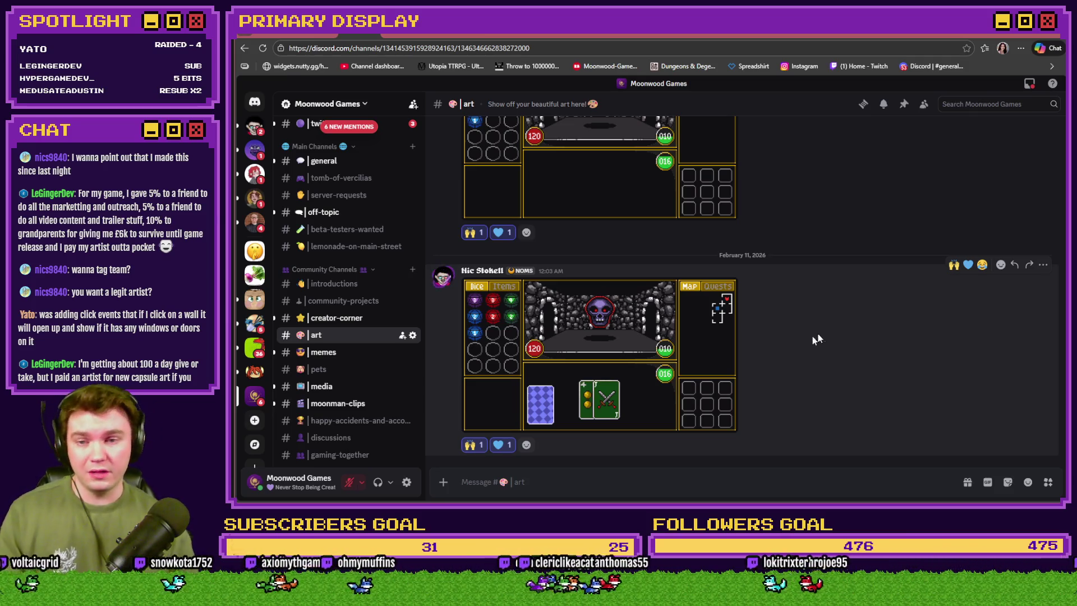
View the card-deck dungeon mockup enlarged, then switch to the earlier card-less mockup.
left_click(678, 349)
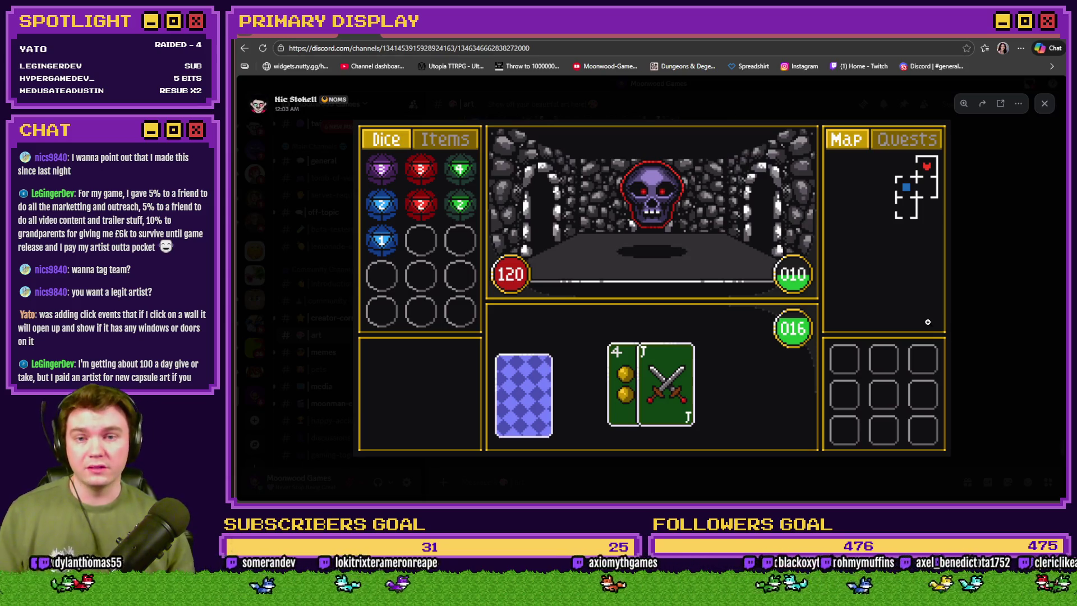
left_click(989, 302)
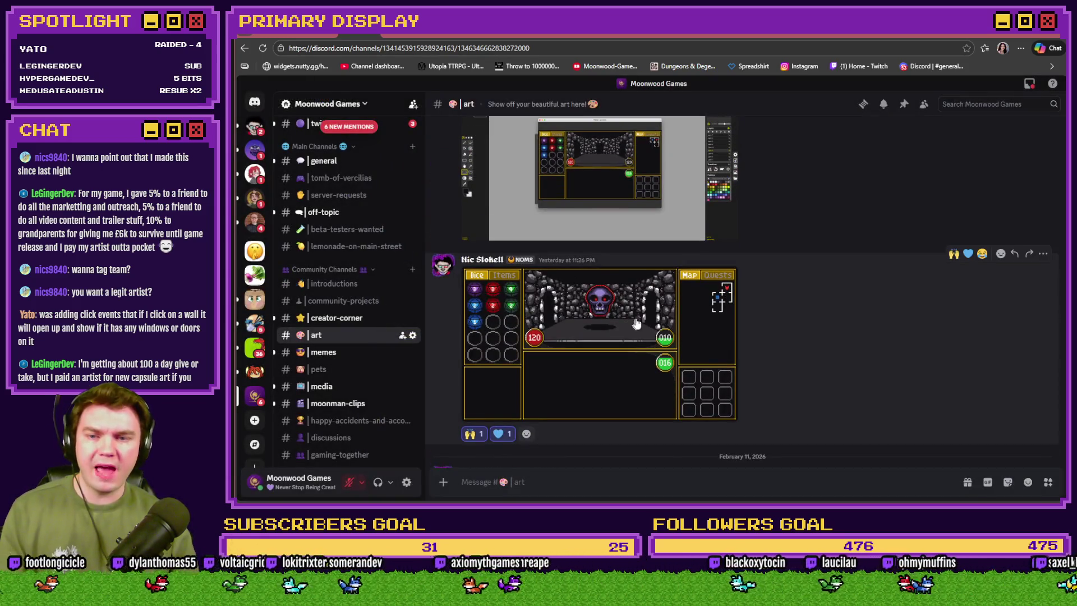
left_click(613, 325)
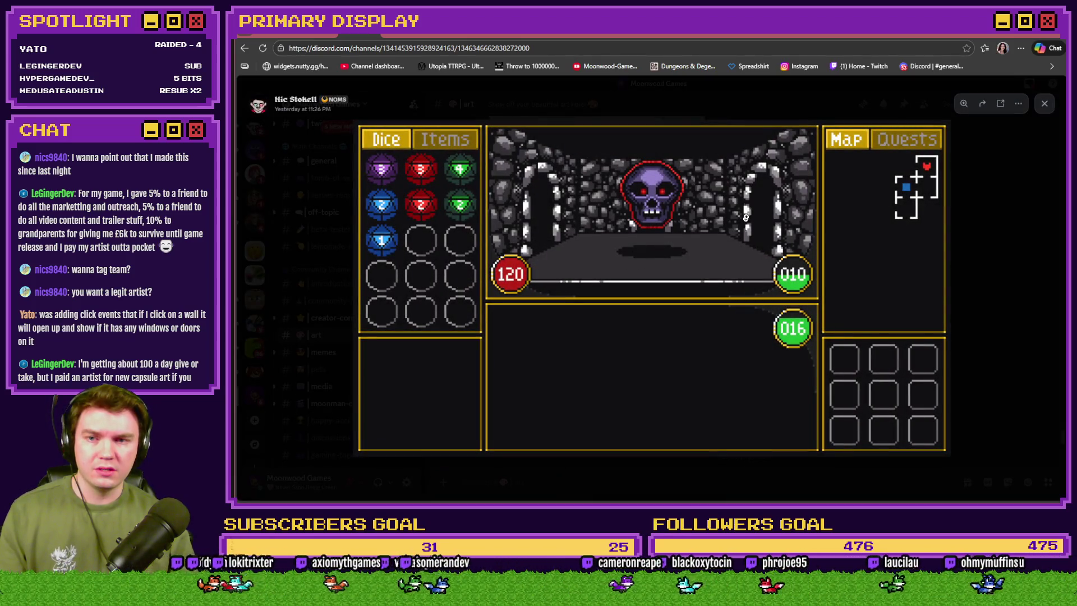
Zoom into the stone wall and the skull corridor, returning to the full mockup each time.
left_click(536, 190)
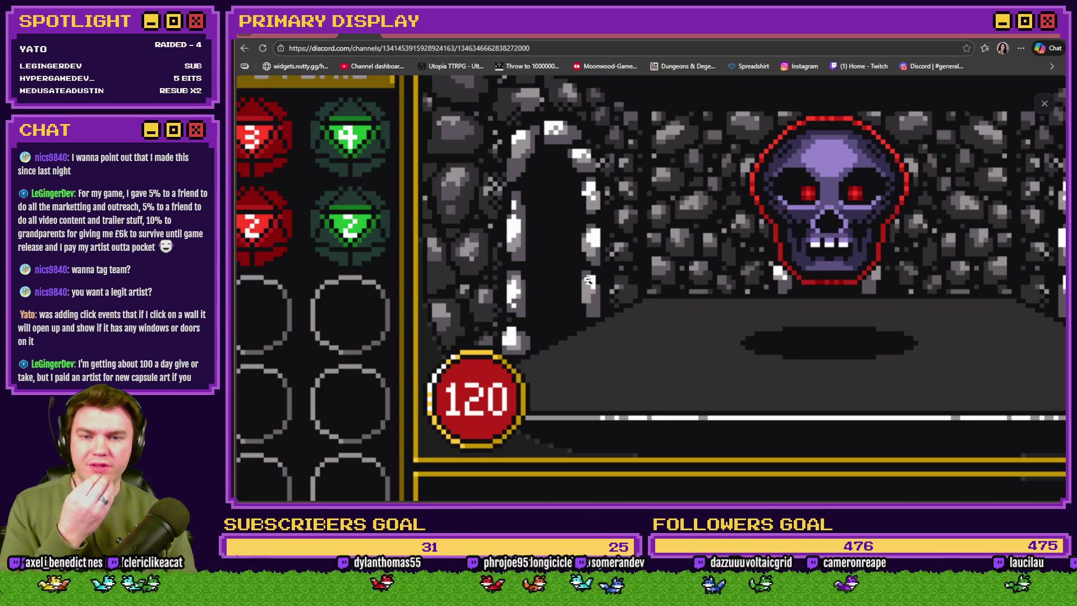
left_click(629, 261)
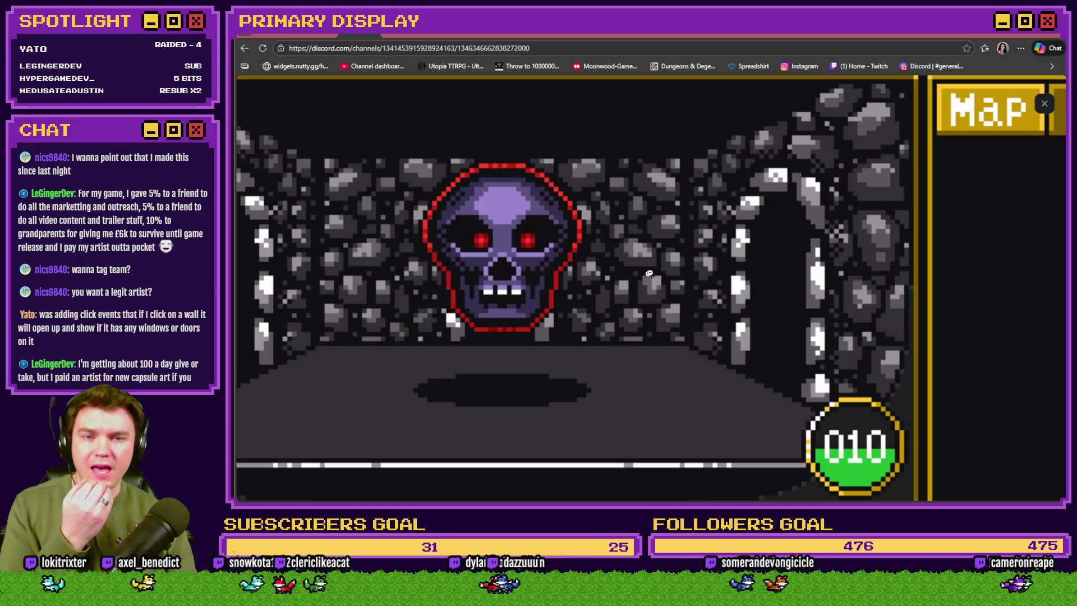
left_click(640, 289)
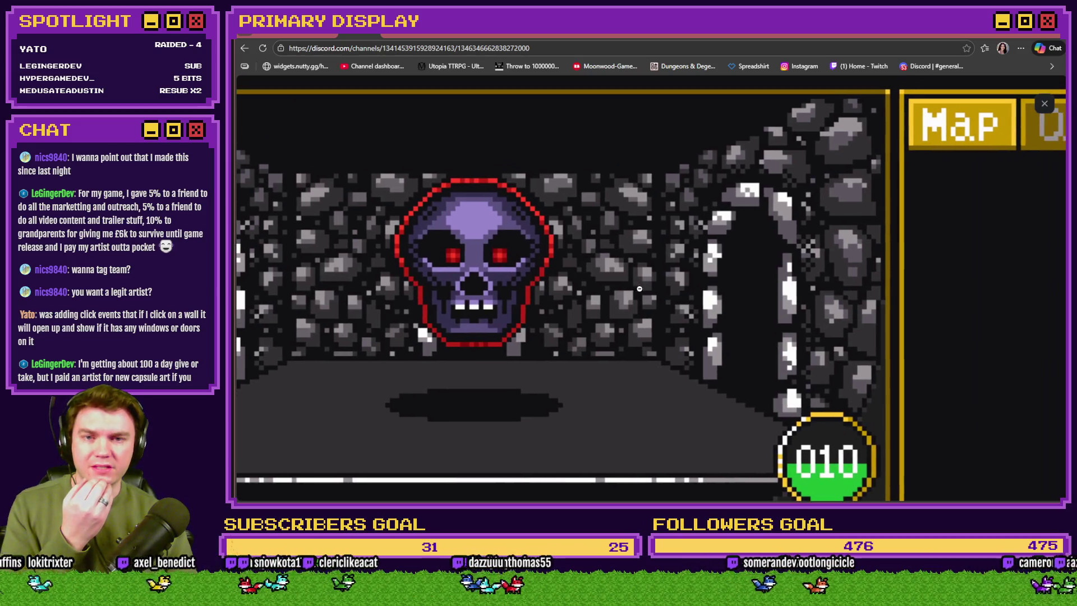
left_click(607, 291)
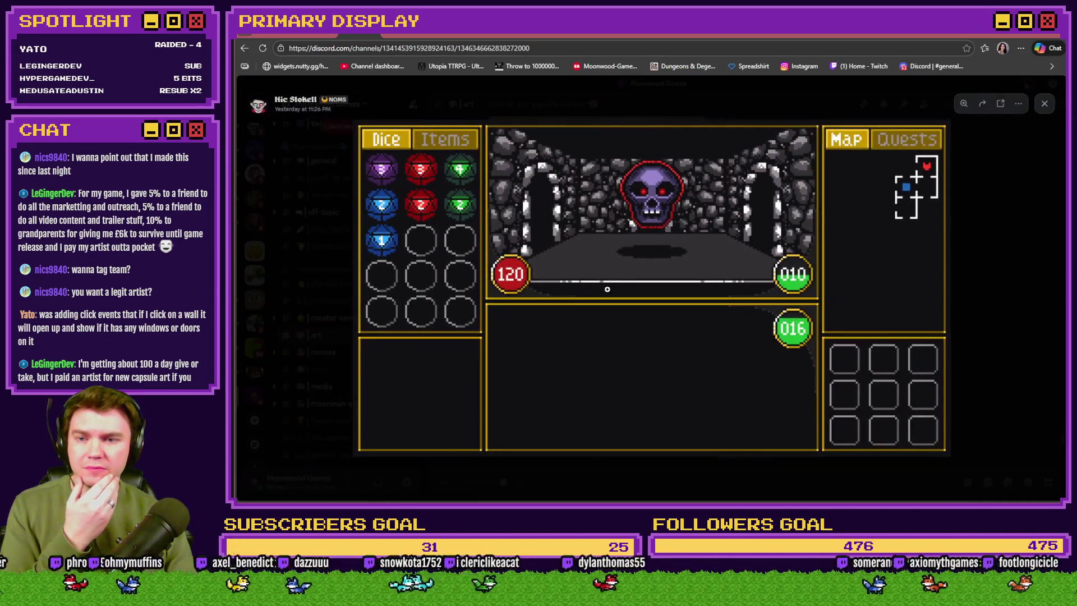
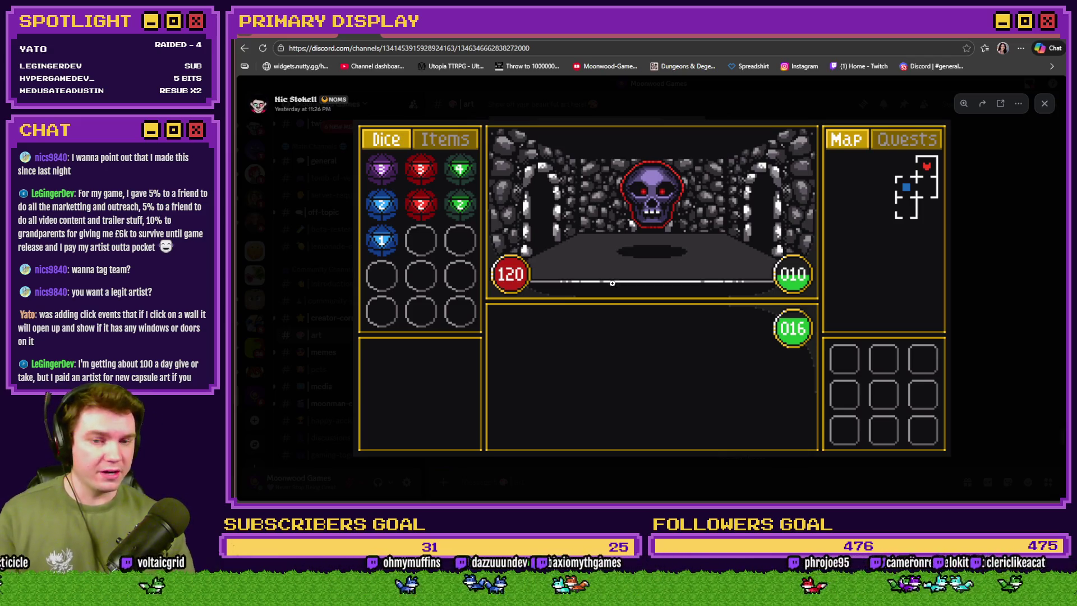
Close the enlarged screenshot in Discord's #art channel and switch to the Tomb of Vercilias board.
left_click(1016, 328)
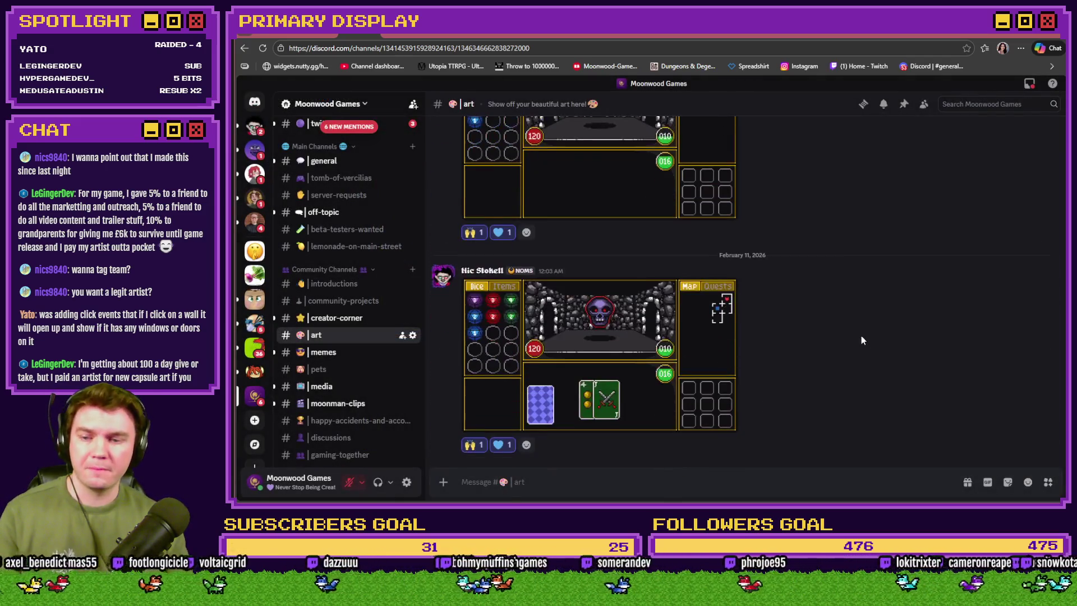
mouse_move(863, 341)
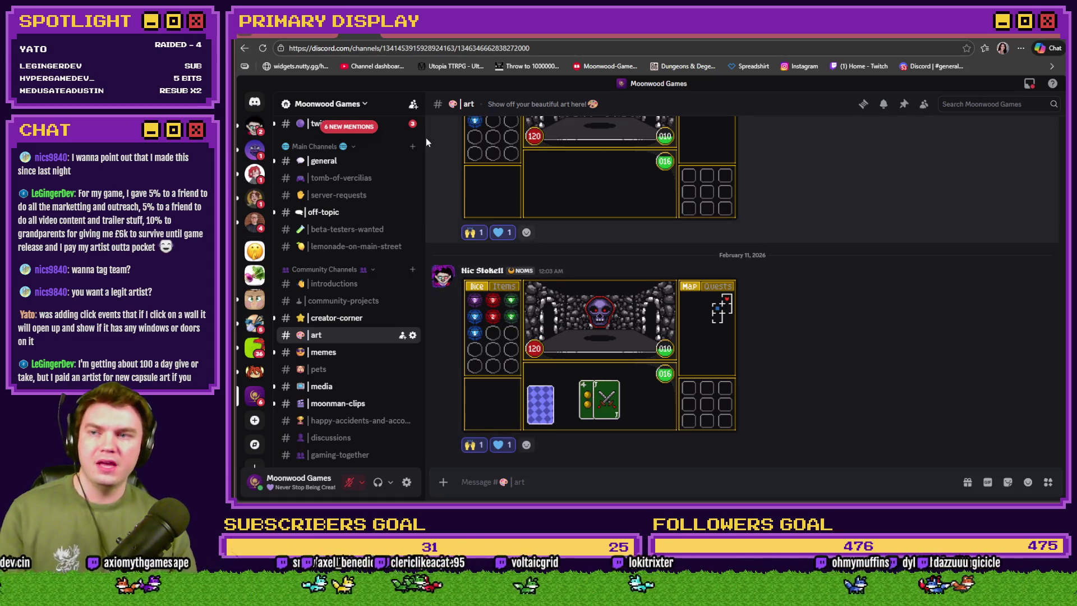
left_click(339, 39)
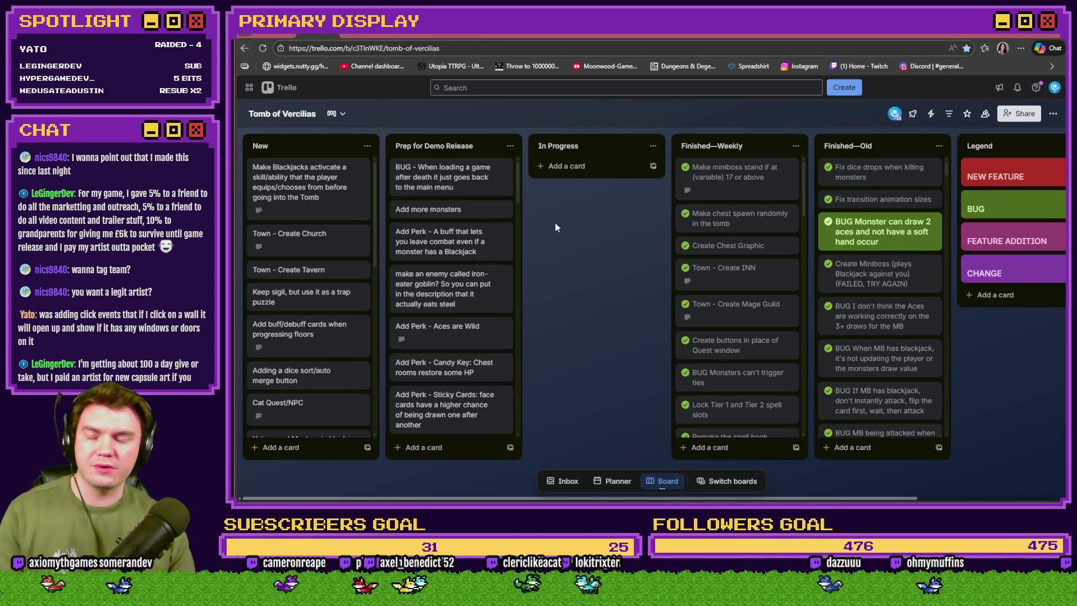
Alt+Tab to the RPG Maker MZ editor and start a playtest of Tomb of Vercilias.
key("alt+Tab")
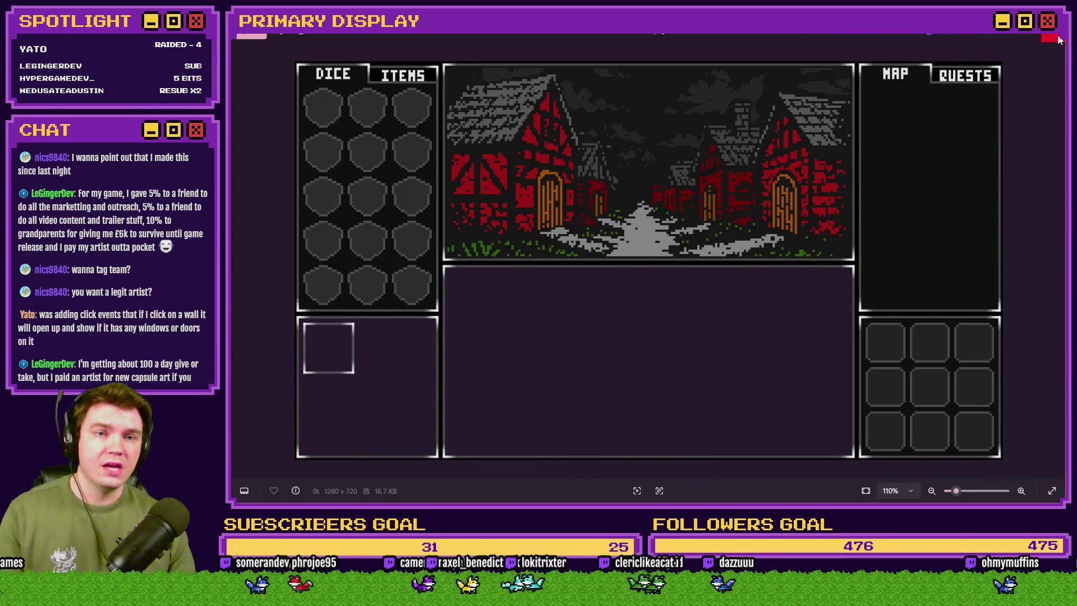
key("alt+Tab")
key("Tab")
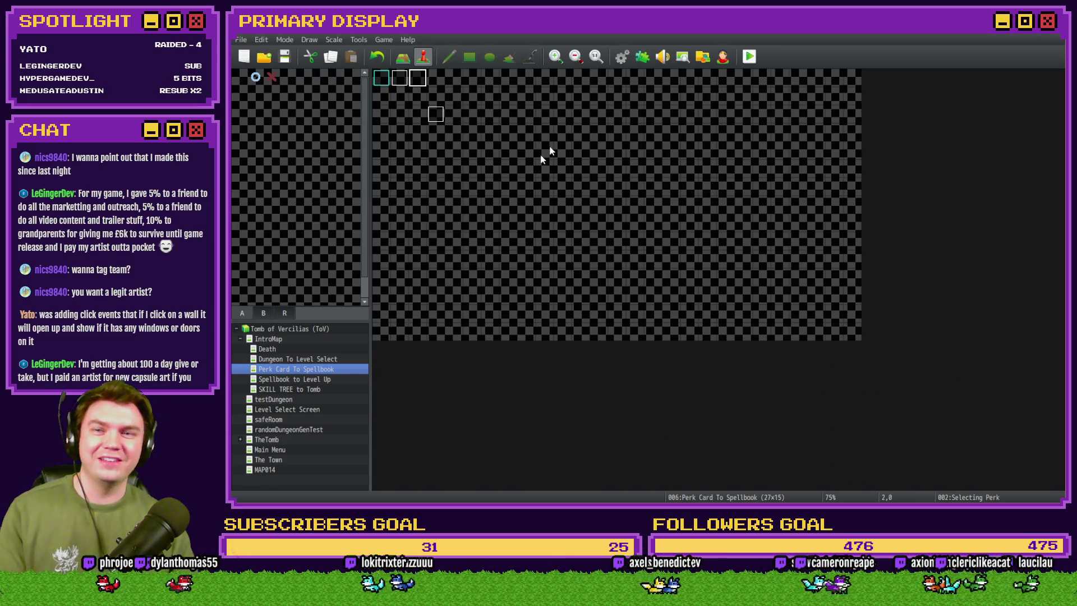
left_click(749, 56)
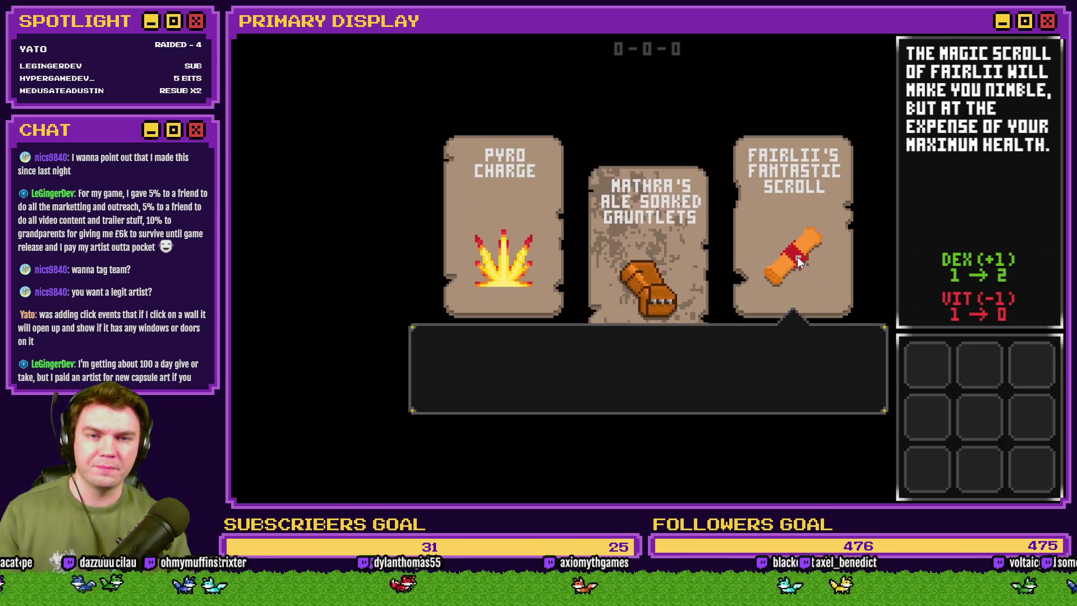
Take the Fantastic Scroll and Ale Soaked Gauntlets perk cards, then bring up All Hail the Orb's Steam page.
left_click(796, 257)
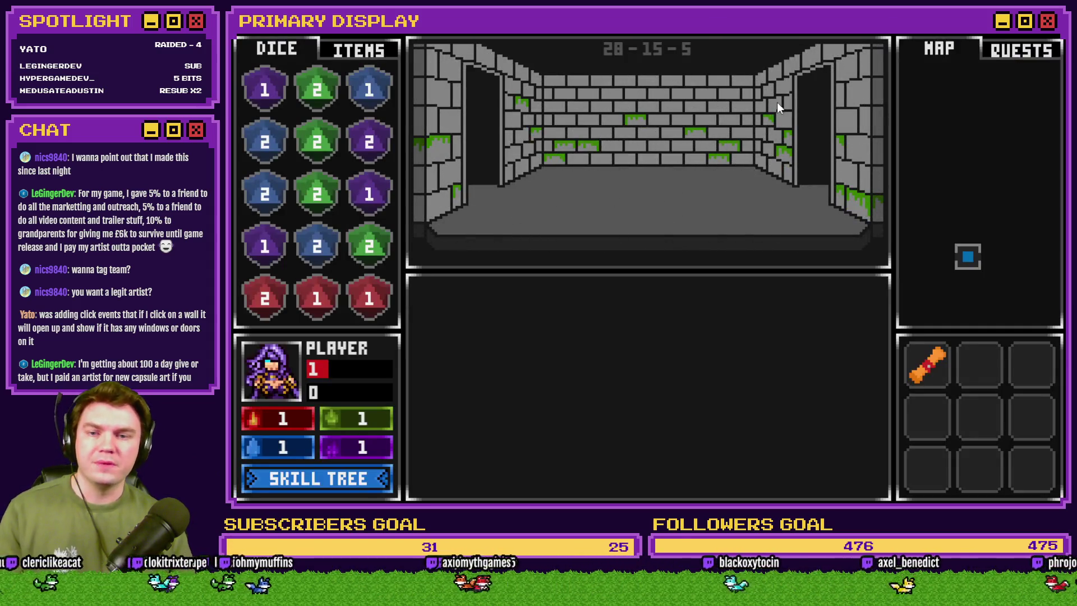
left_click(685, 176)
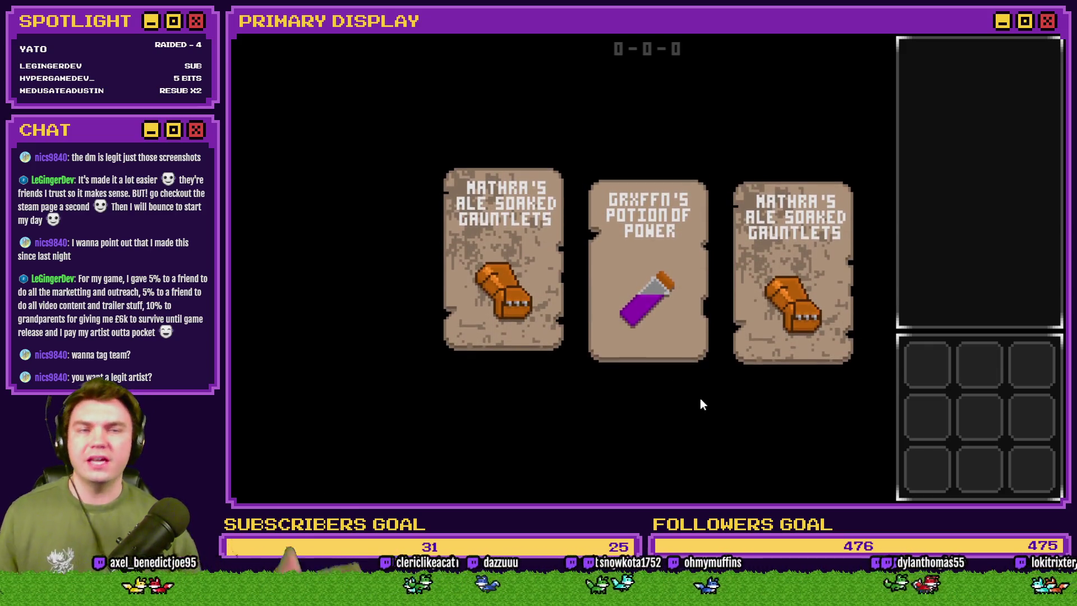
mouse_move(769, 279)
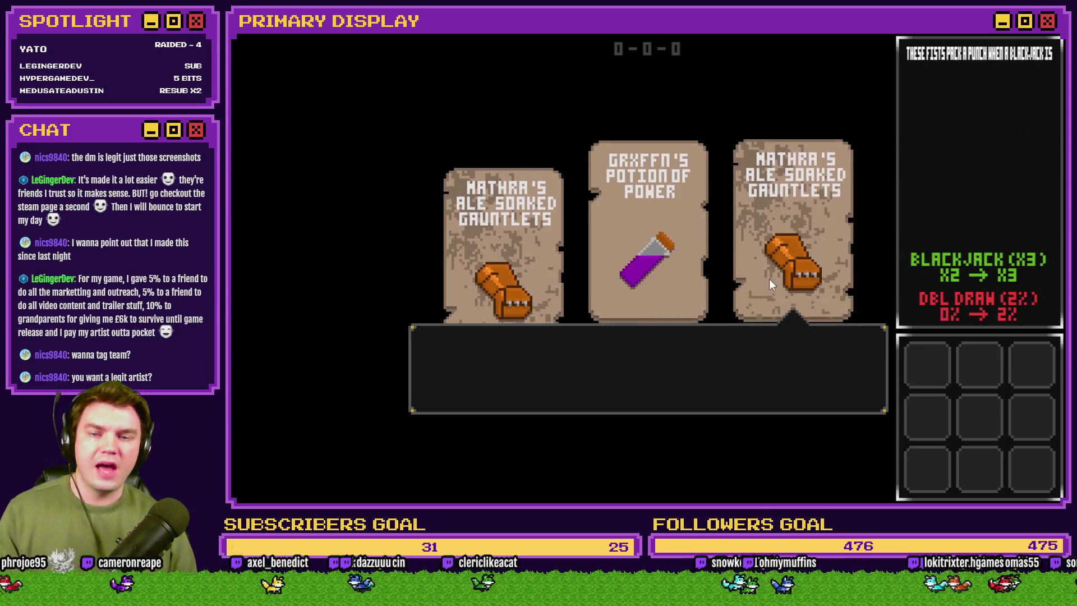
left_click(797, 271)
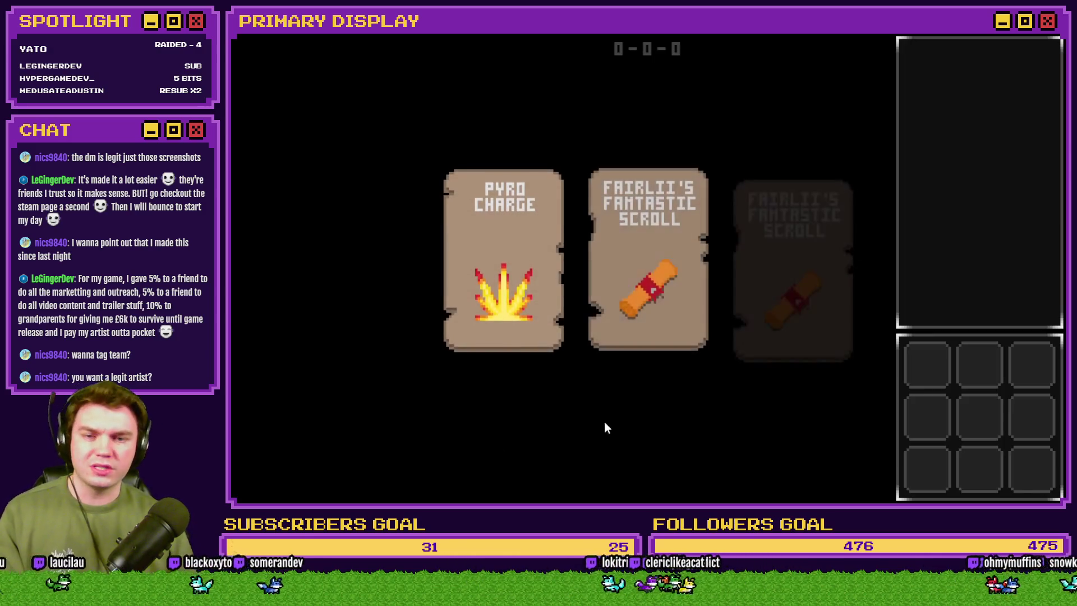
mouse_move(660, 235)
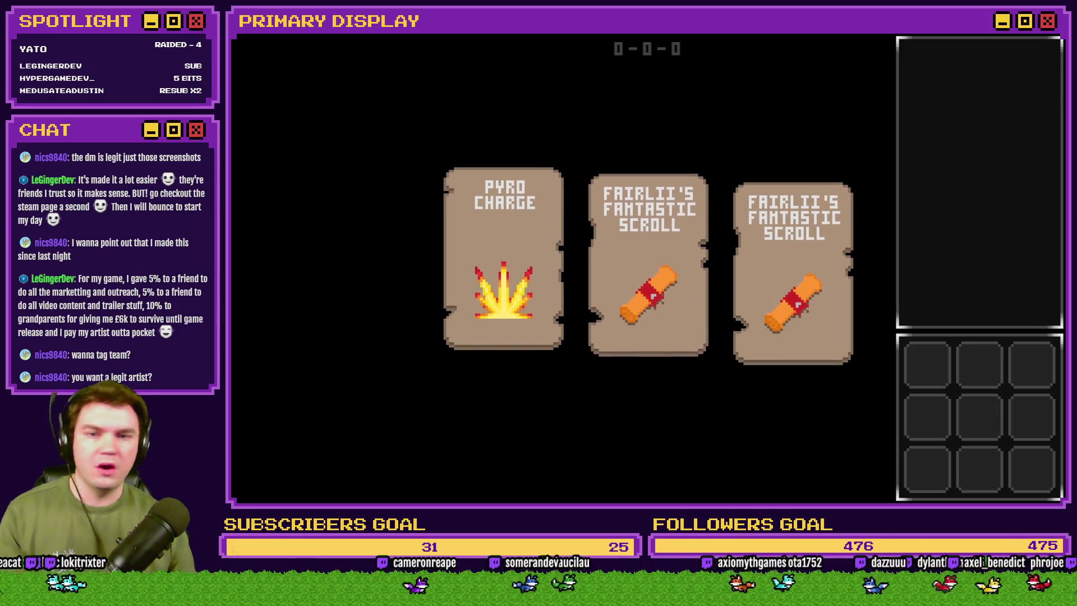
left_click(1034, 39)
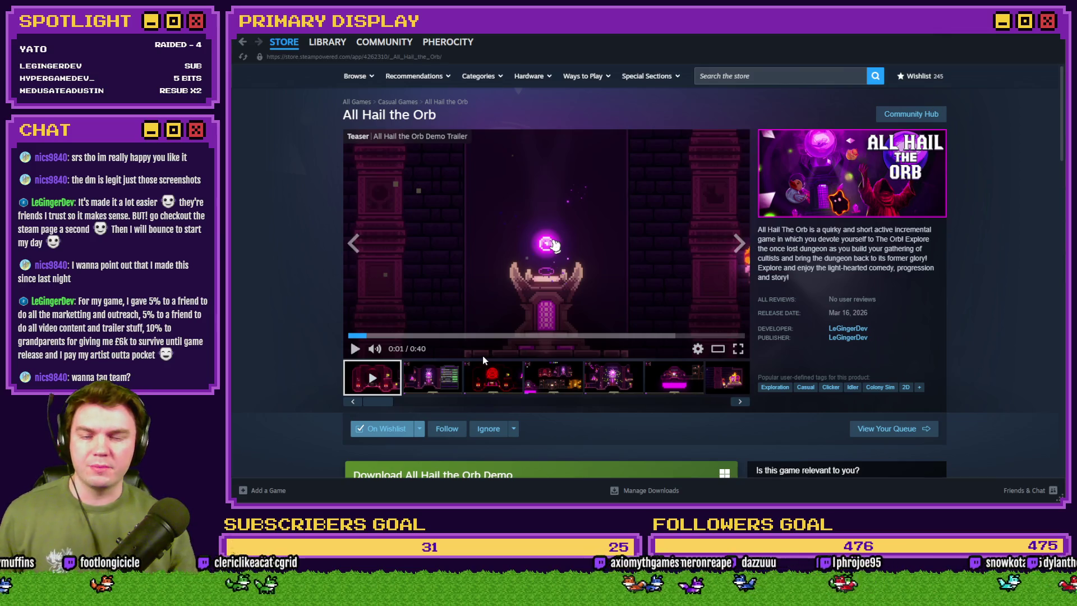
Preview two All Hail the Orb screenshots and read through its expanded game description.
left_click(433, 381)
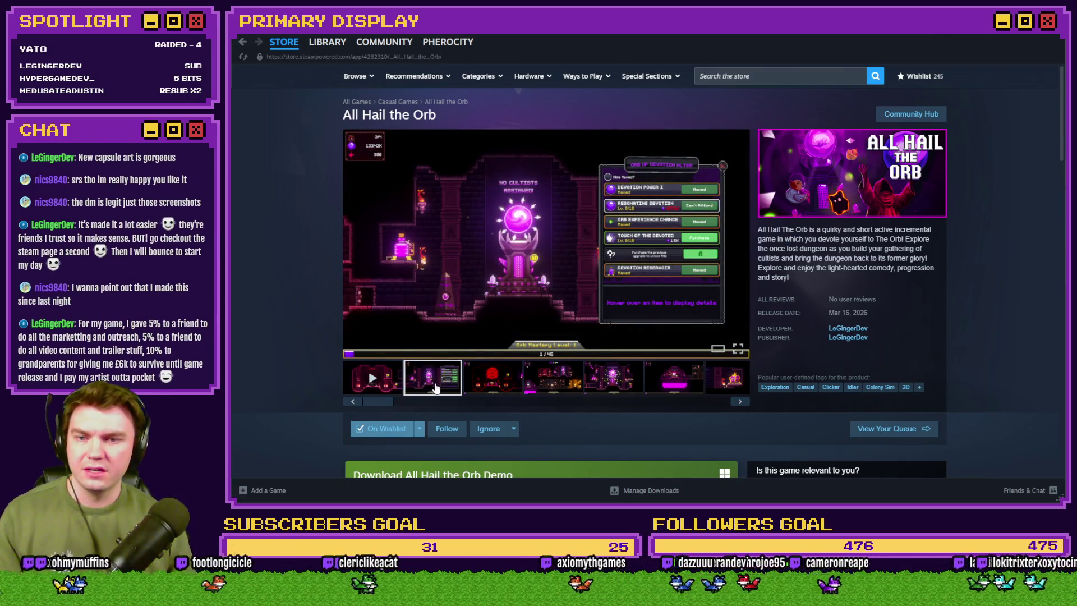
left_click(478, 386)
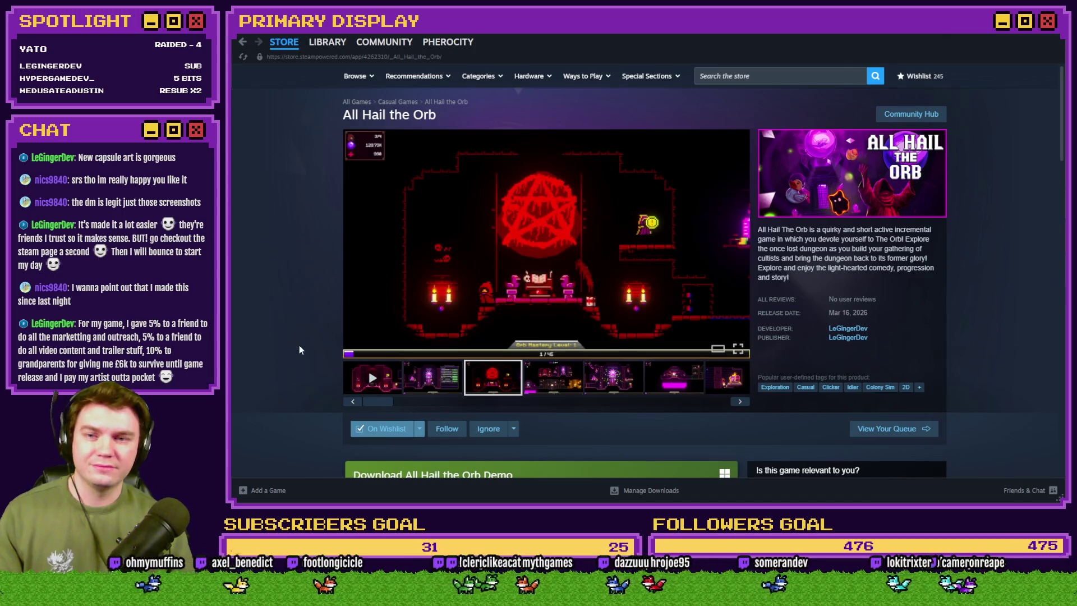
scroll(298, 345, "down", 1)
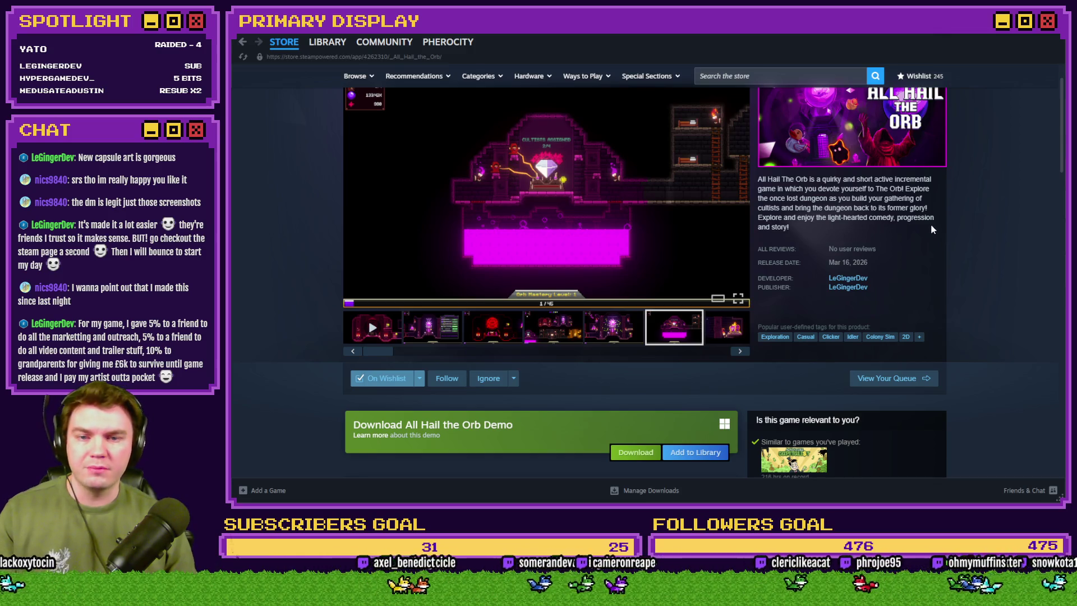
scroll(964, 229, "down", 10)
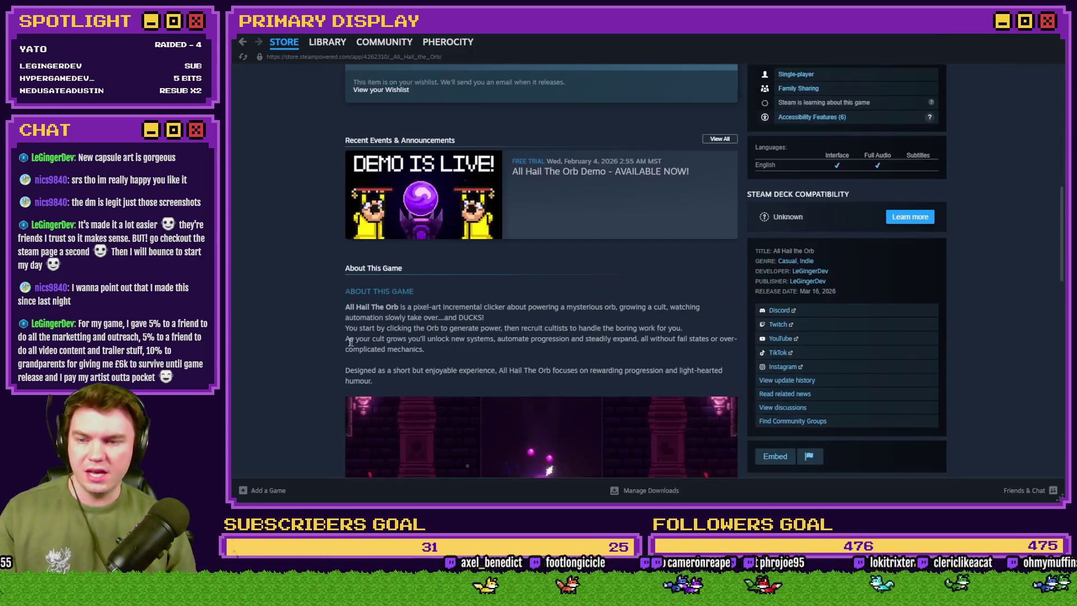
scroll(311, 303, "down", 3)
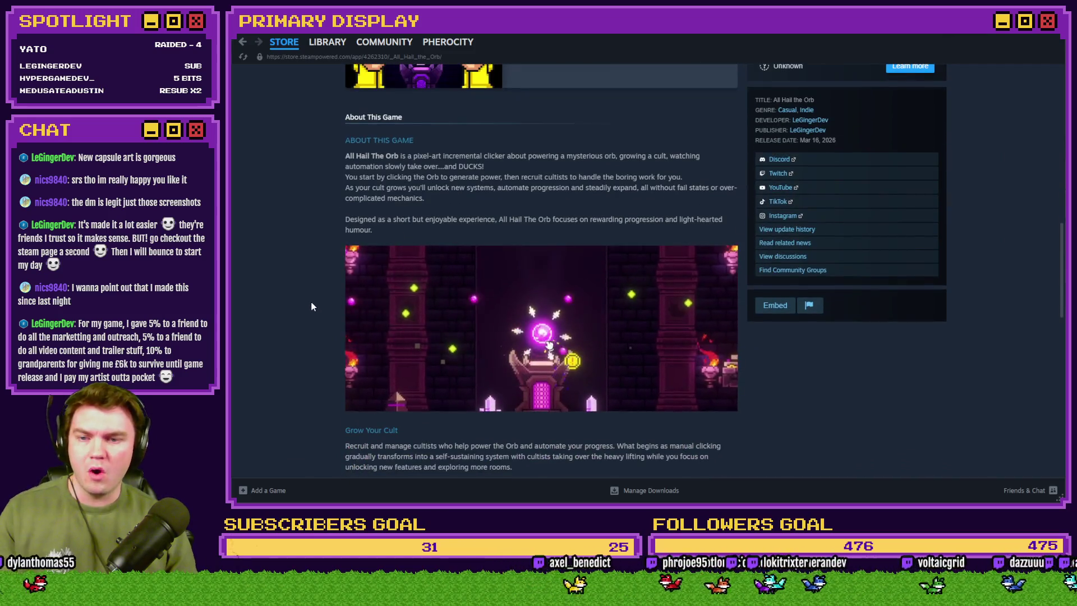
scroll(312, 305, "down", 1)
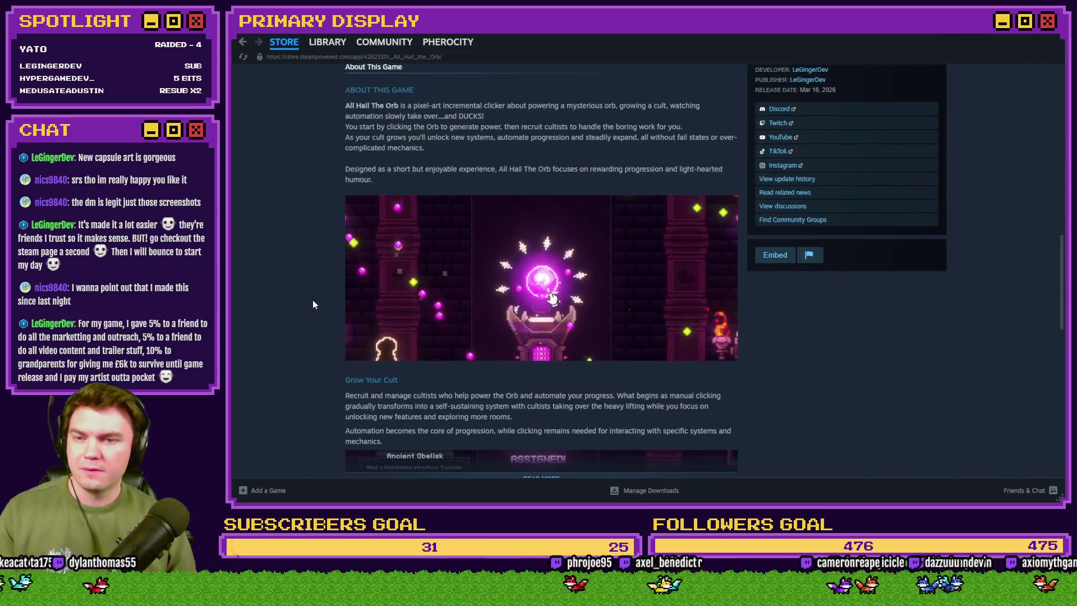
scroll(313, 304, "down", 3)
left_click(520, 331)
scroll(321, 285, "down", 1)
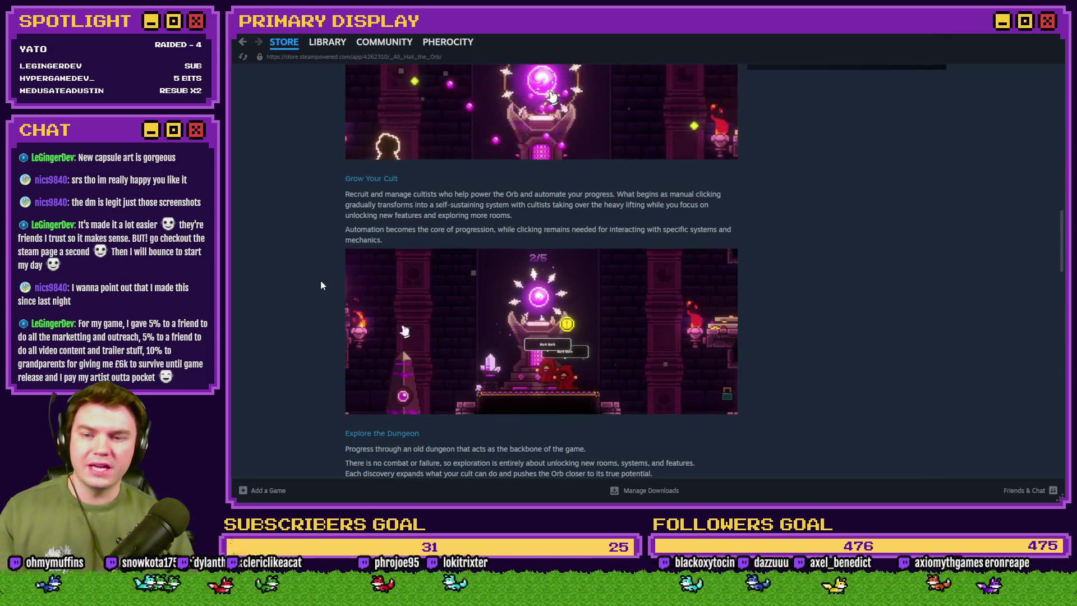
scroll(323, 286, "down", 8)
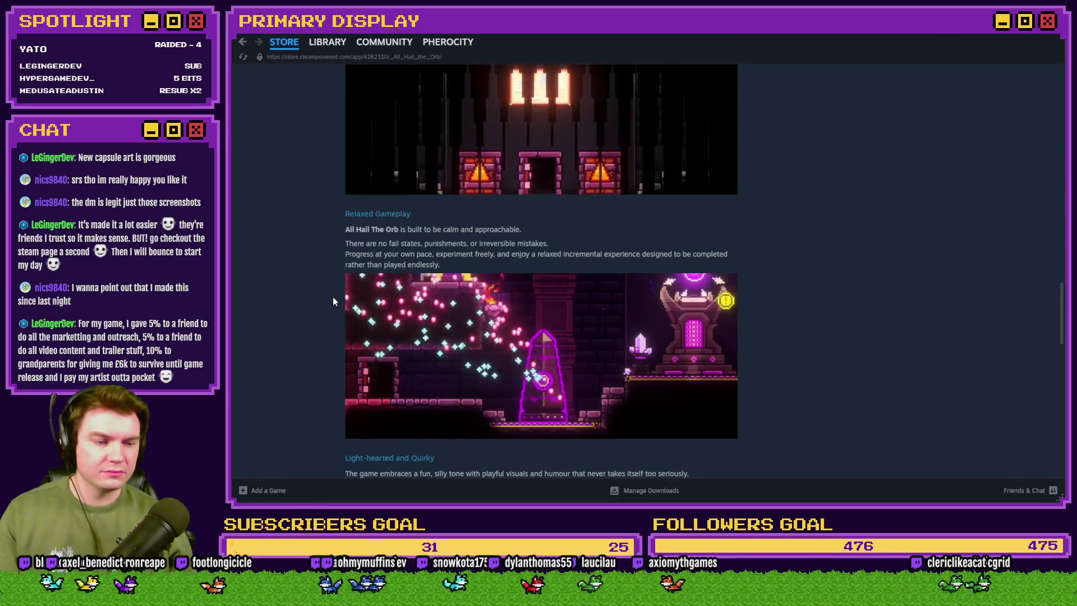
scroll(331, 301, "down", 5)
scroll(330, 301, "down", 2)
scroll(323, 322, "up", 20)
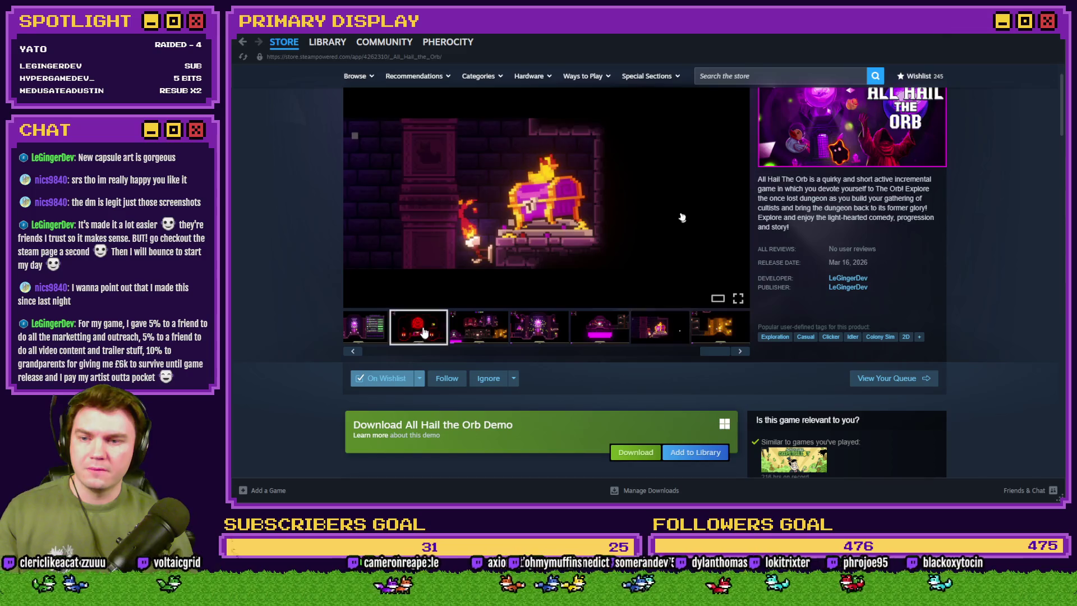
Open the red pentagram screenshot full size, step through every item to the trailer, then close the viewer.
left_click(421, 330)
left_click(488, 205)
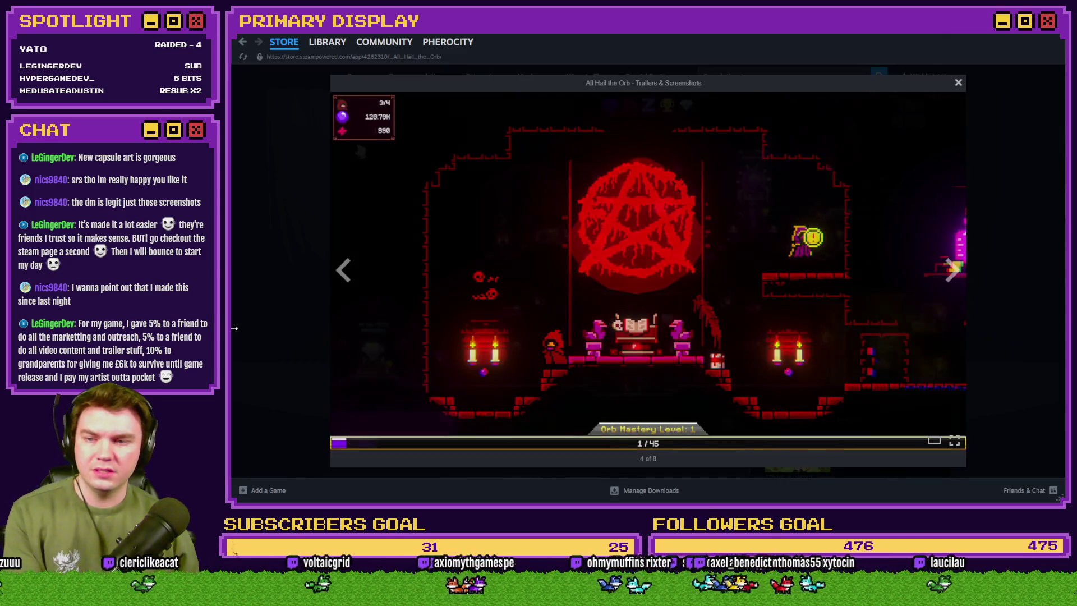
left_click(348, 314)
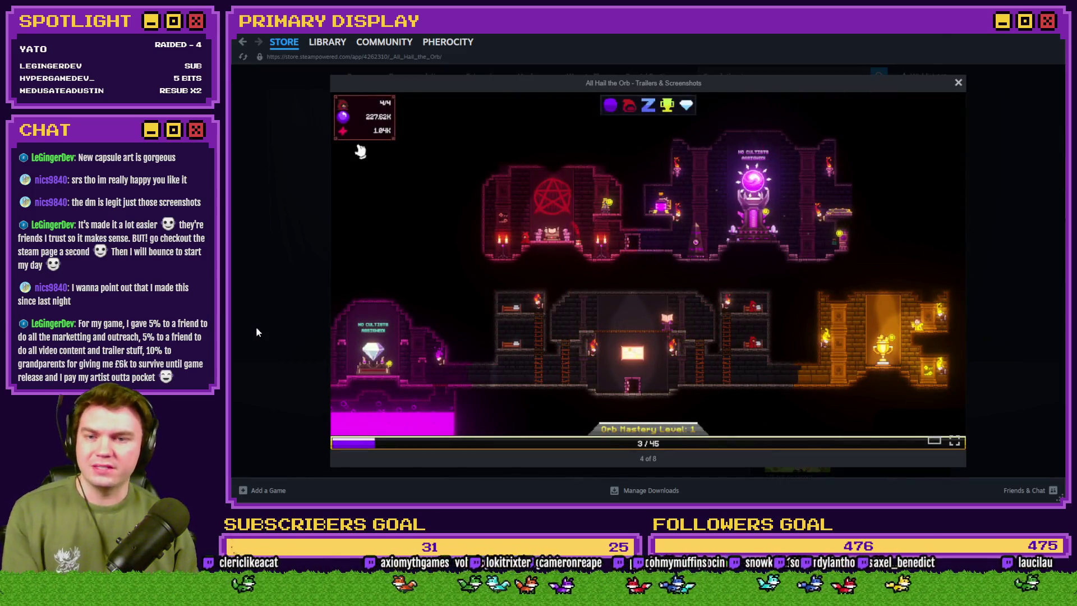
key("Right")
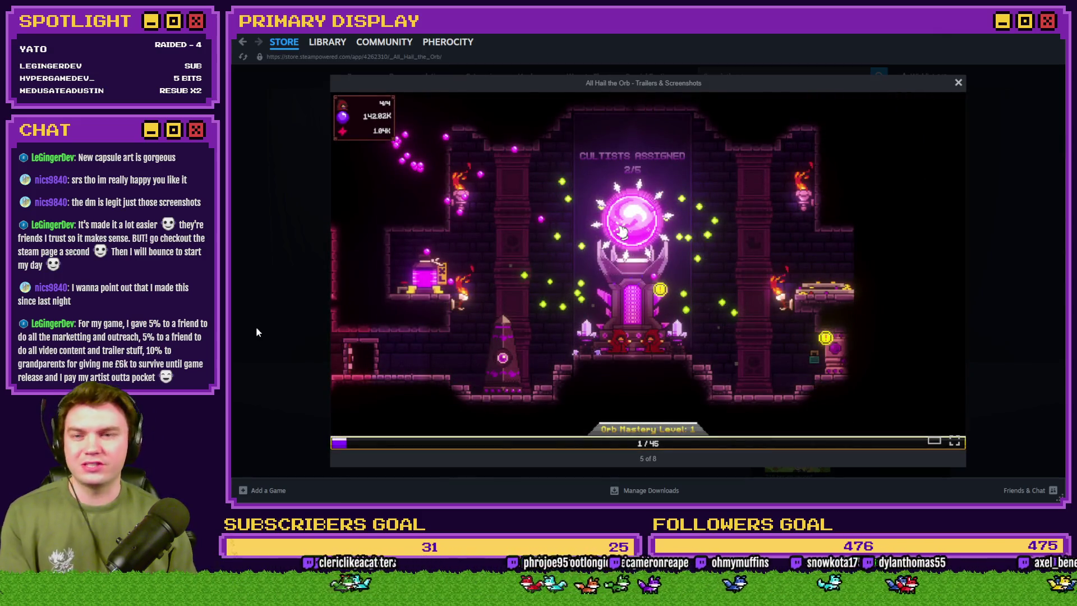
key("Right")
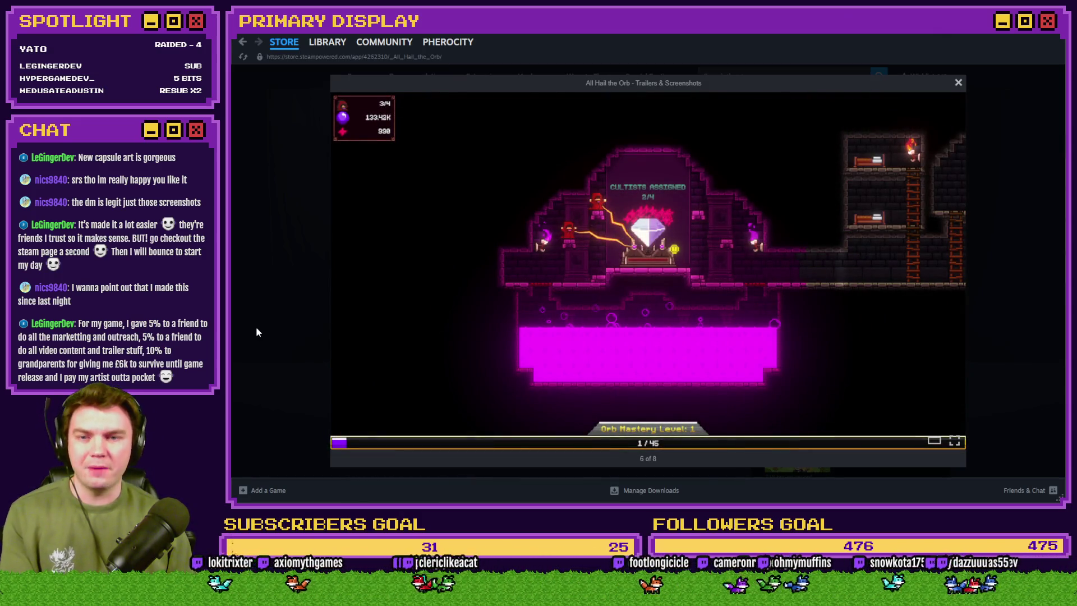
key("Right")
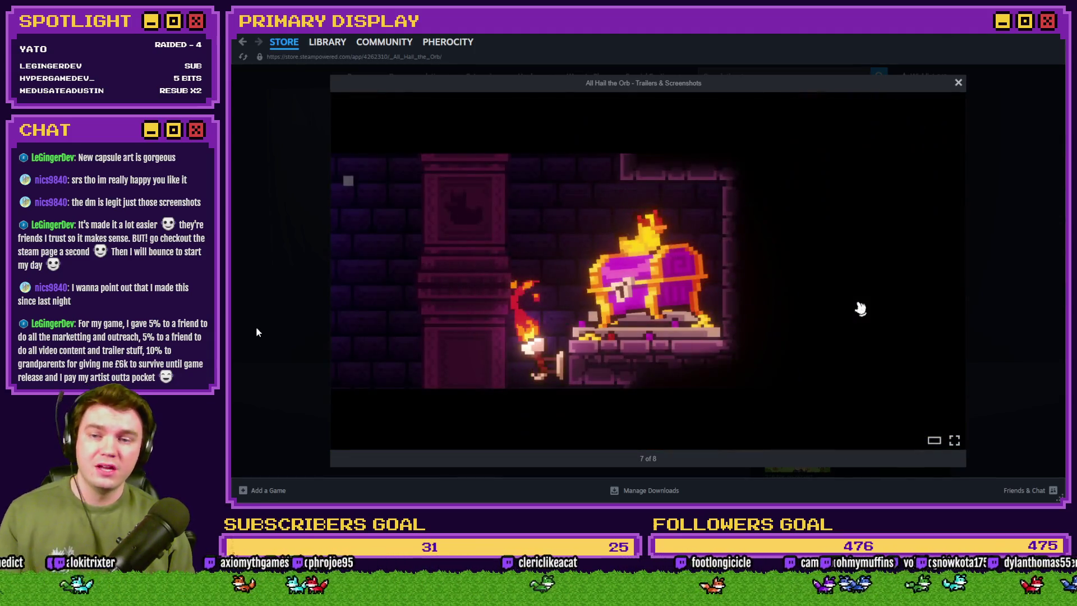
key("Right")
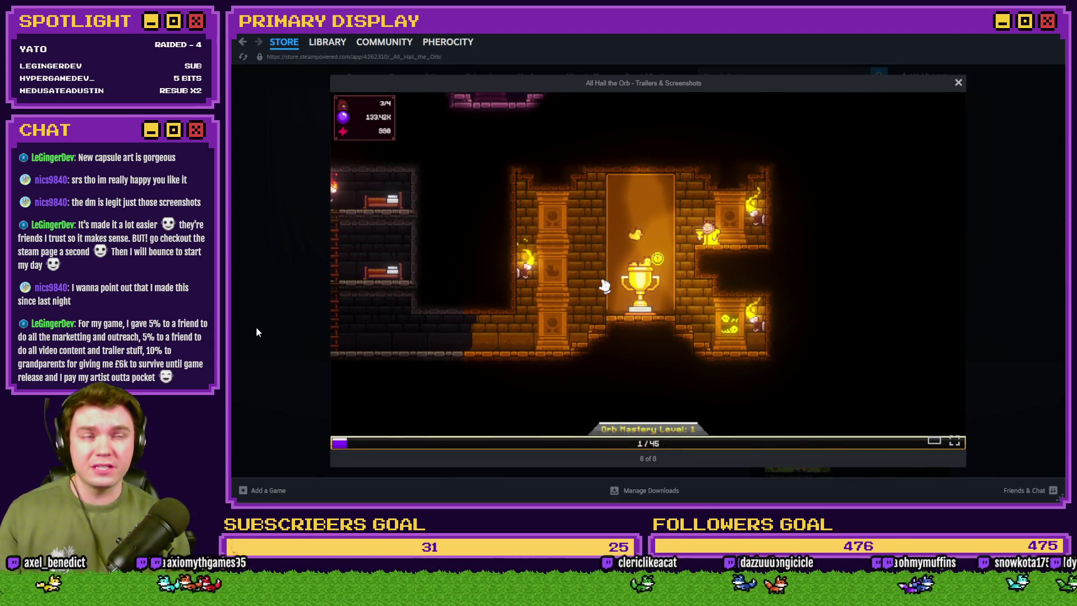
key("Right")
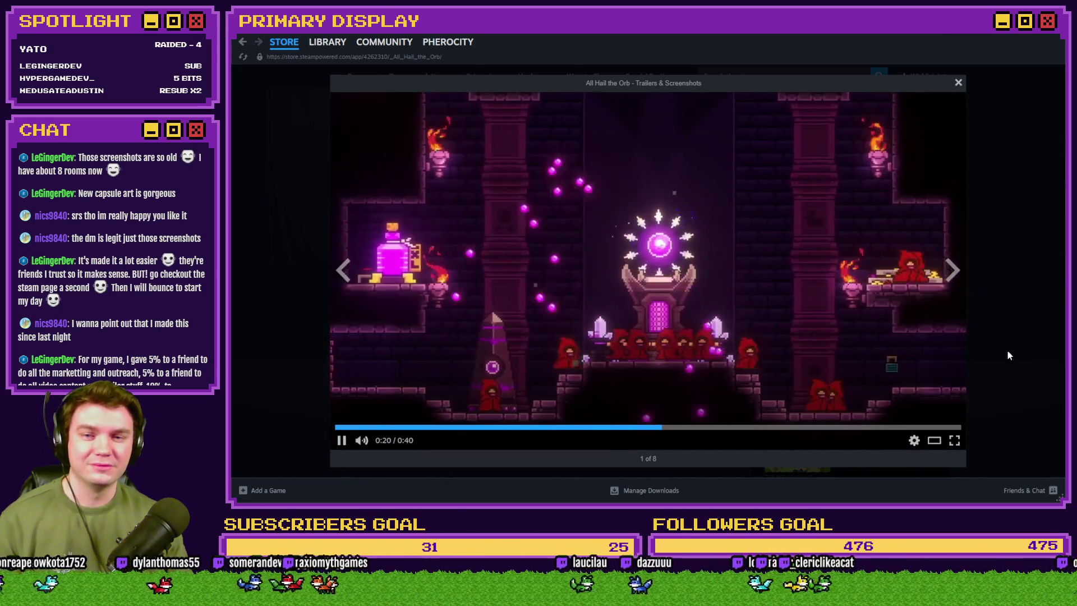
left_click(1007, 351)
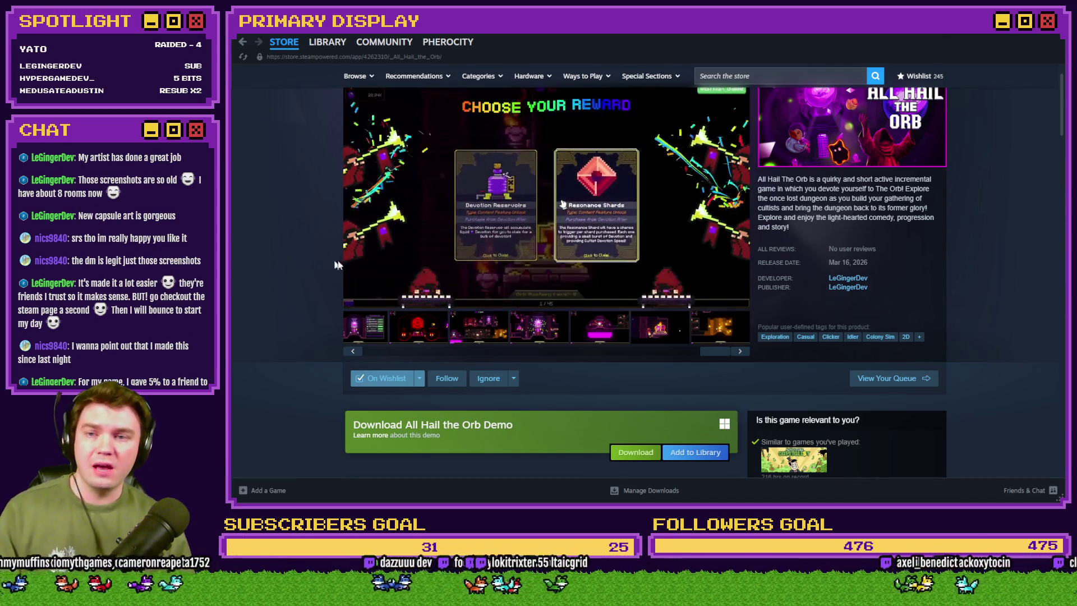
Pause the All Hail the Orb trailer, show the second media item, and focus the store search box.
left_click(498, 233)
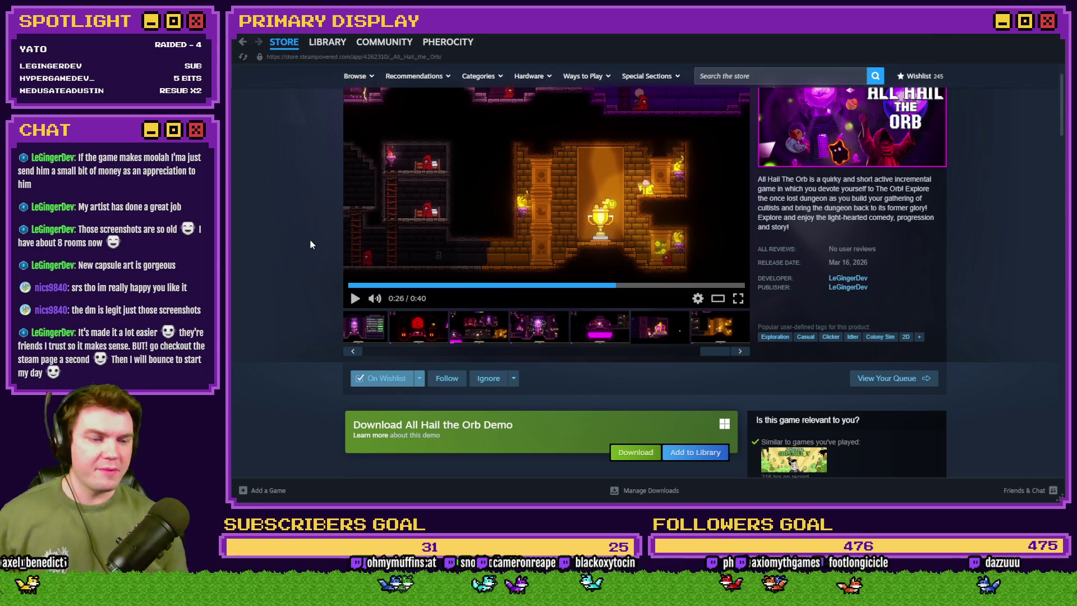
left_click(401, 332)
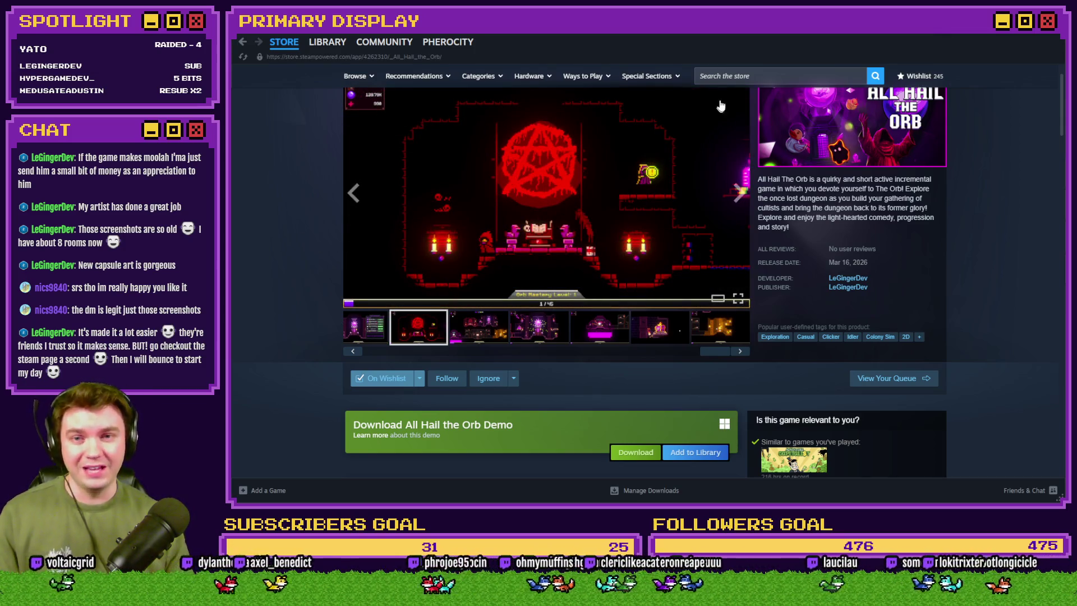
left_click(733, 78)
Search the store for 'tomb of', open Tomb of Vercilias, and view its second through sixth screenshots.
type("tomb of")
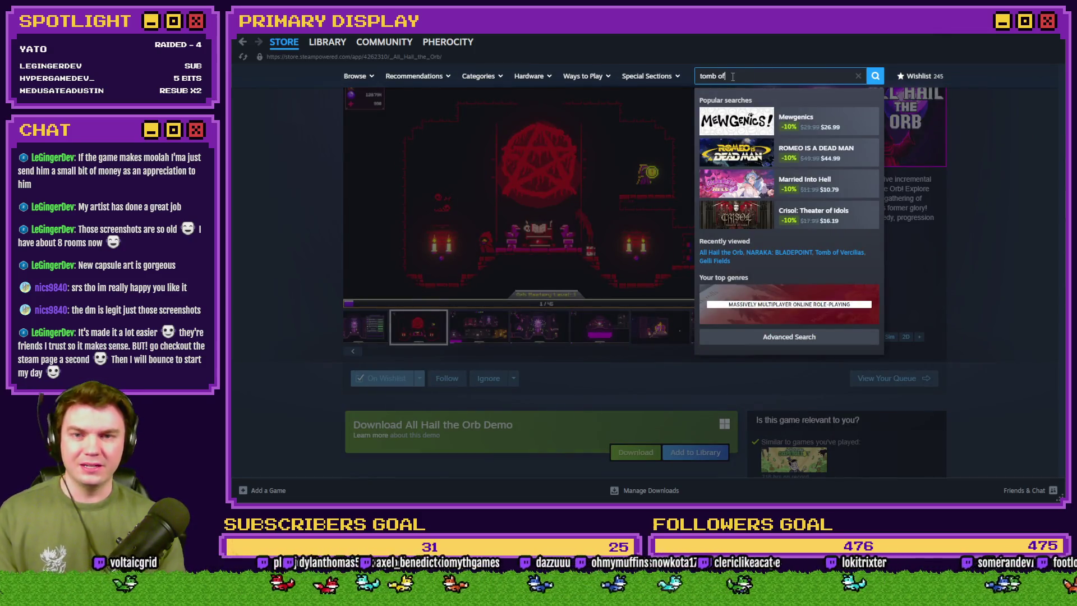
left_click(813, 214)
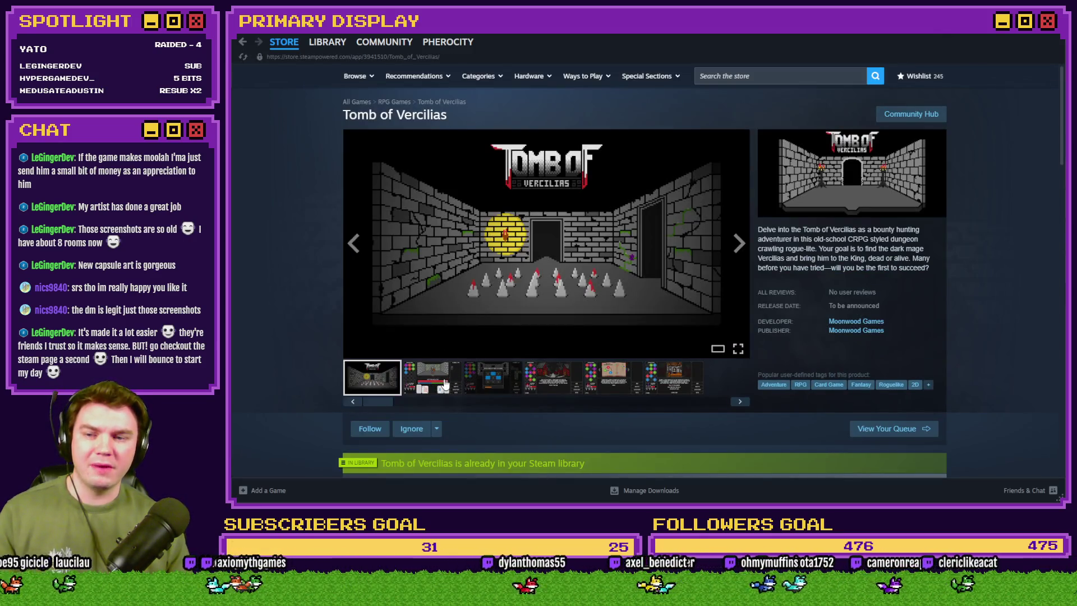
left_click(444, 383)
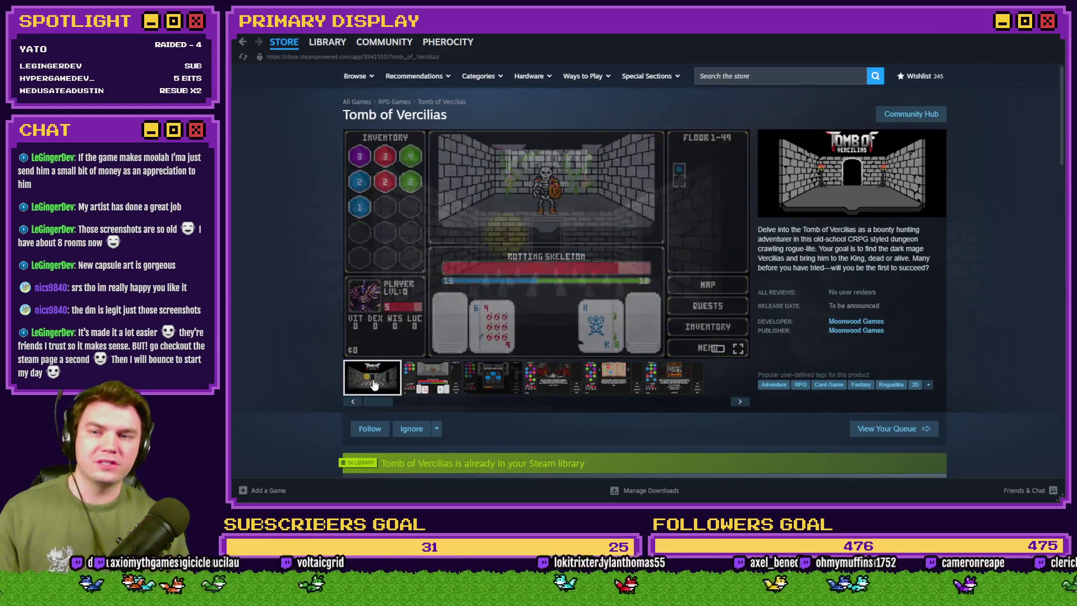
left_click(492, 381)
left_click(553, 381)
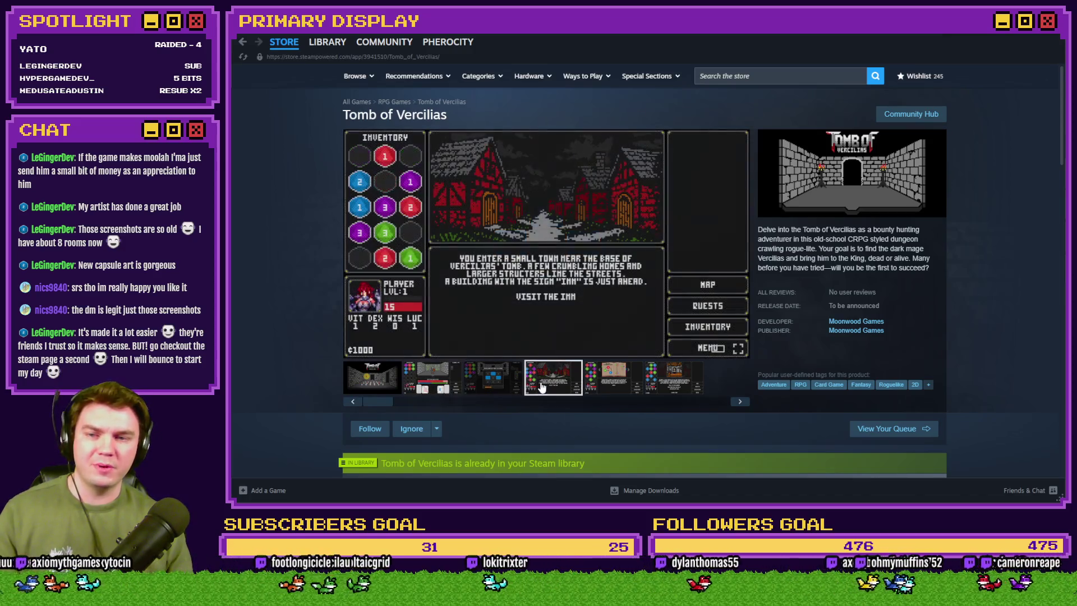
left_click(615, 384)
left_click(670, 383)
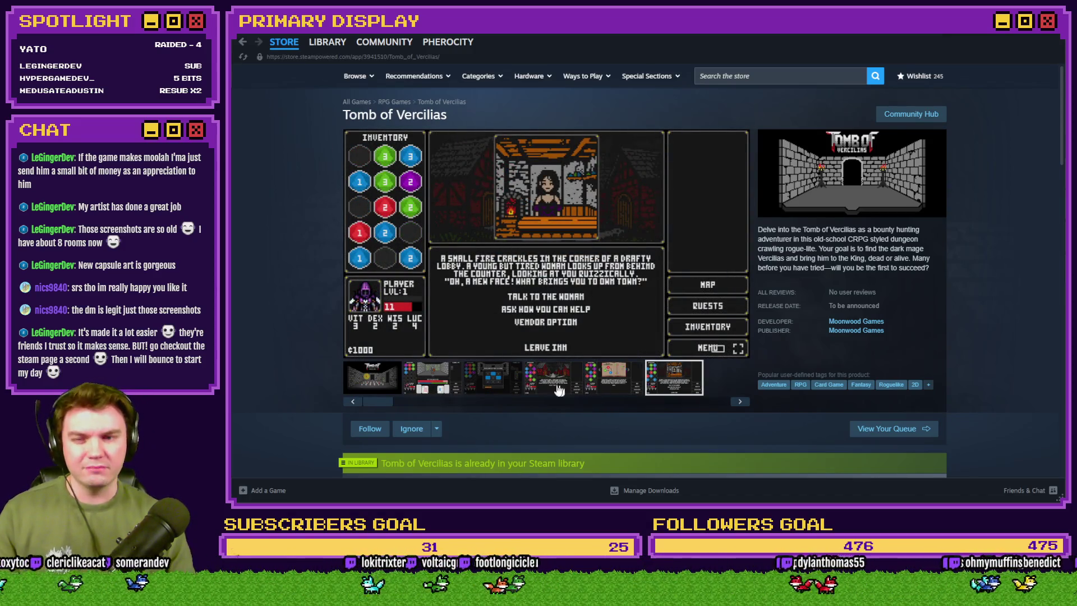
Read the expanded Gameplay description, then close the Steam window.
scroll(344, 377, "down", 5)
scroll(344, 377, "down", 8)
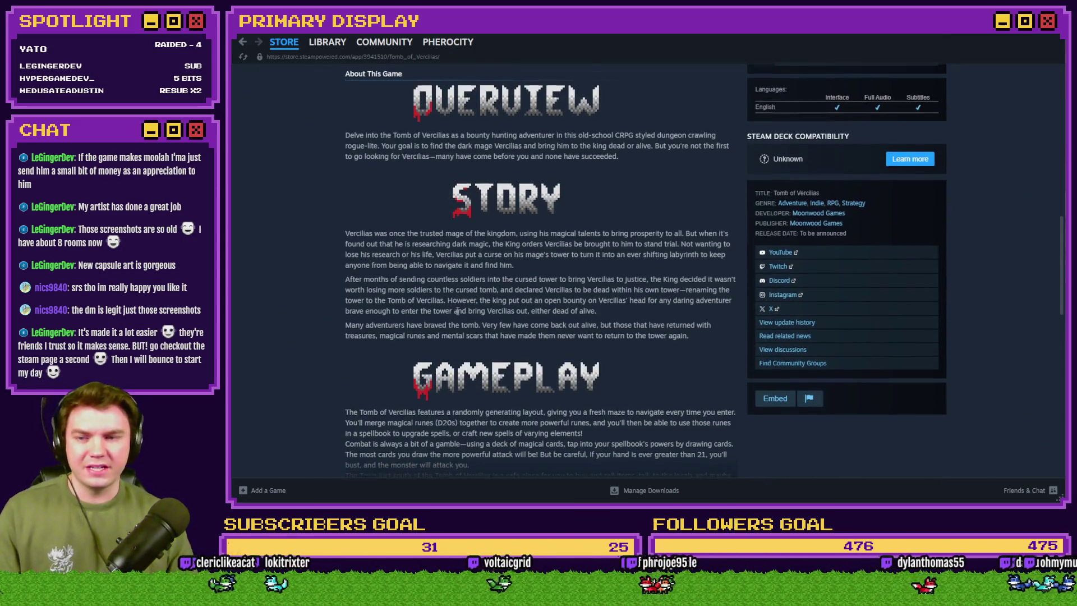
scroll(457, 311, "up", 2)
left_click(525, 386)
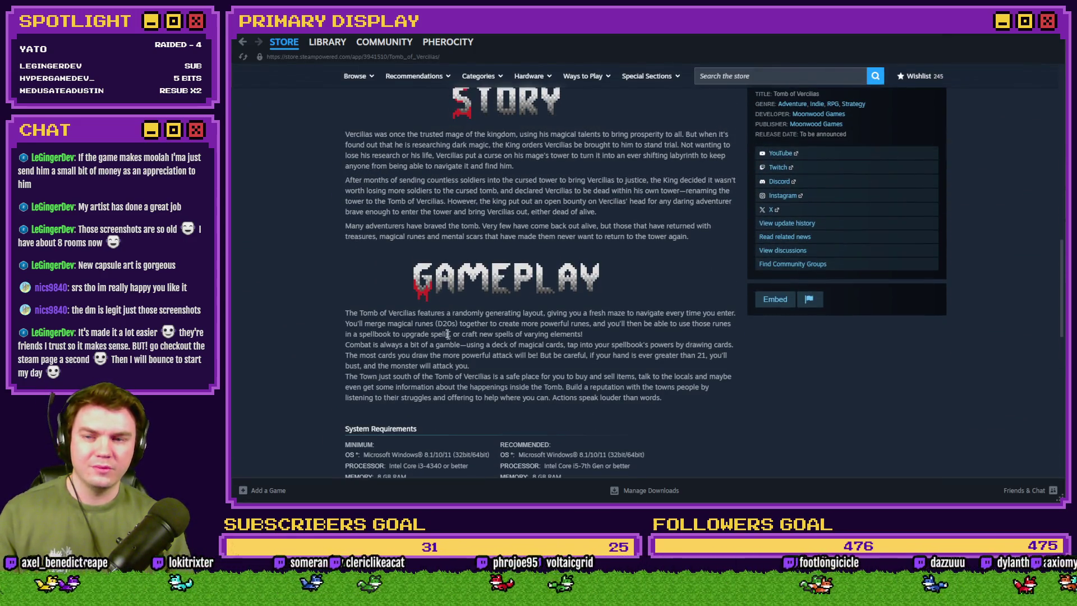
scroll(420, 282, "up", 3)
scroll(485, 311, "down", 3)
scroll(486, 312, "up", 10)
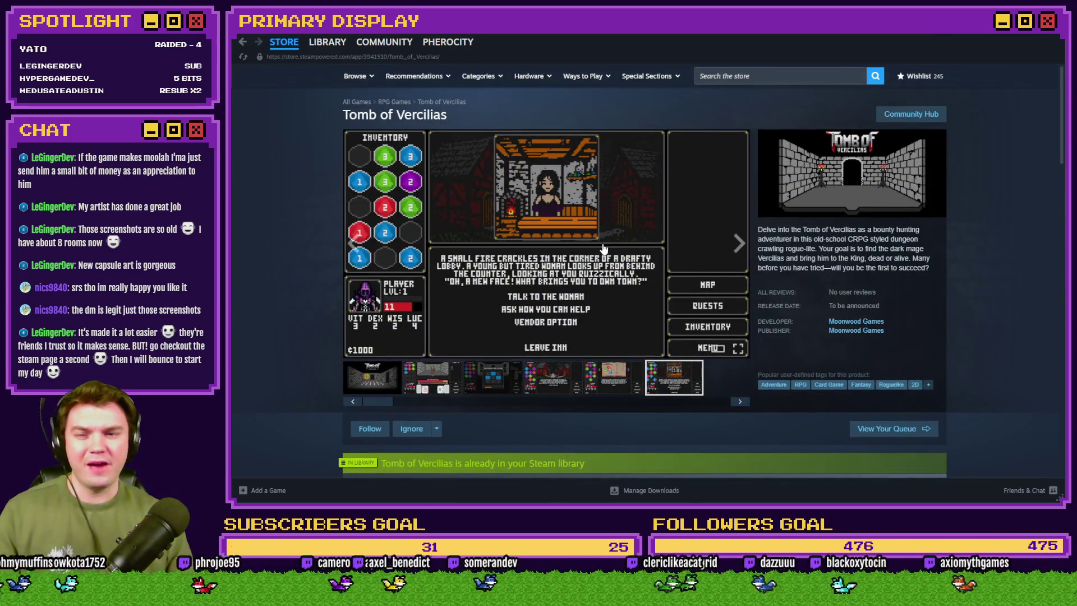
left_click(1057, 35)
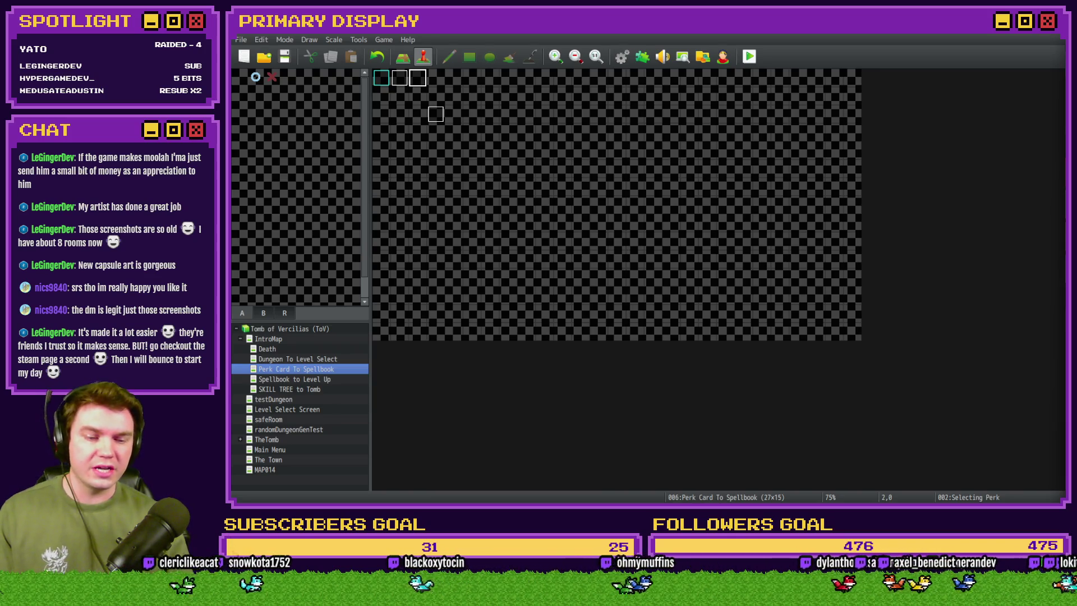
Switch to the browser's Trello board, then to the Moonwood Games Discord #art channel tab.
key("alt+Tab")
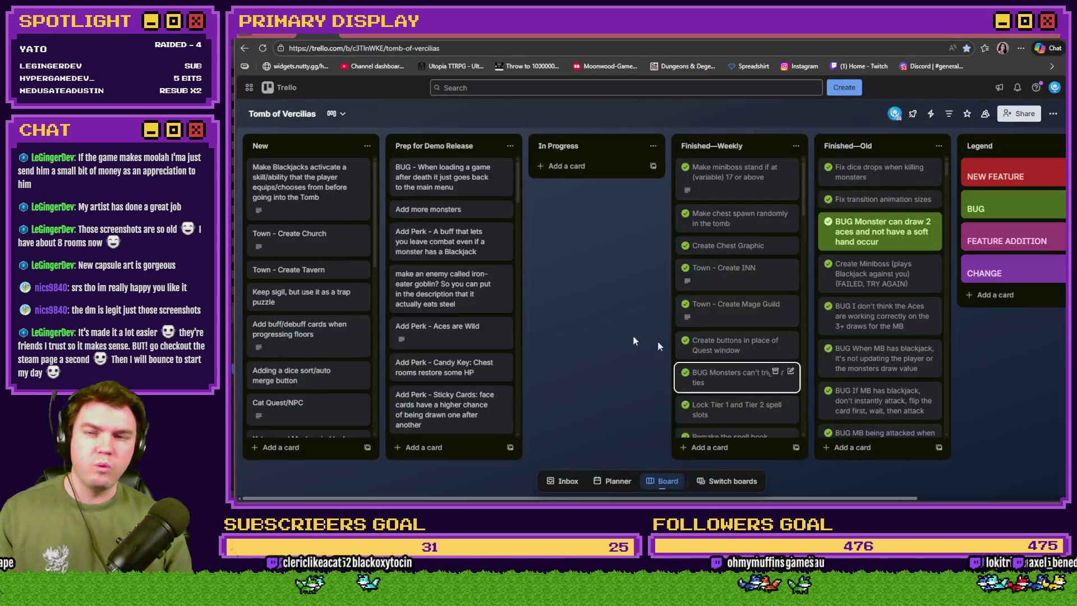
key("ctrl+Tab")
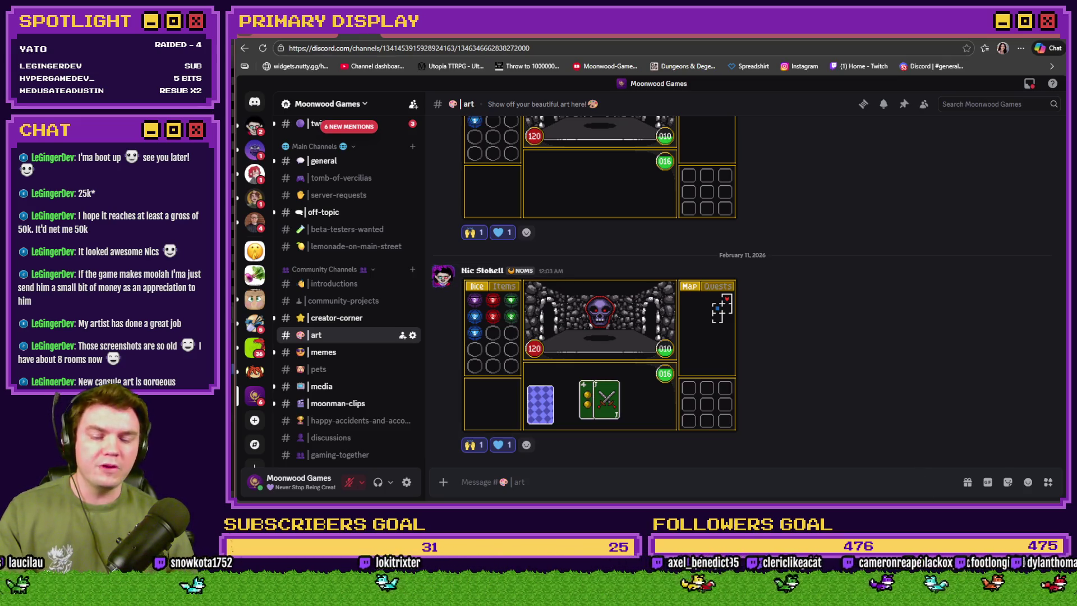
Alt+Tab from the Discord tab to the Steam window showing Goblin Sushi's store page.
key("alt+Tab")
key("alt+Tab")
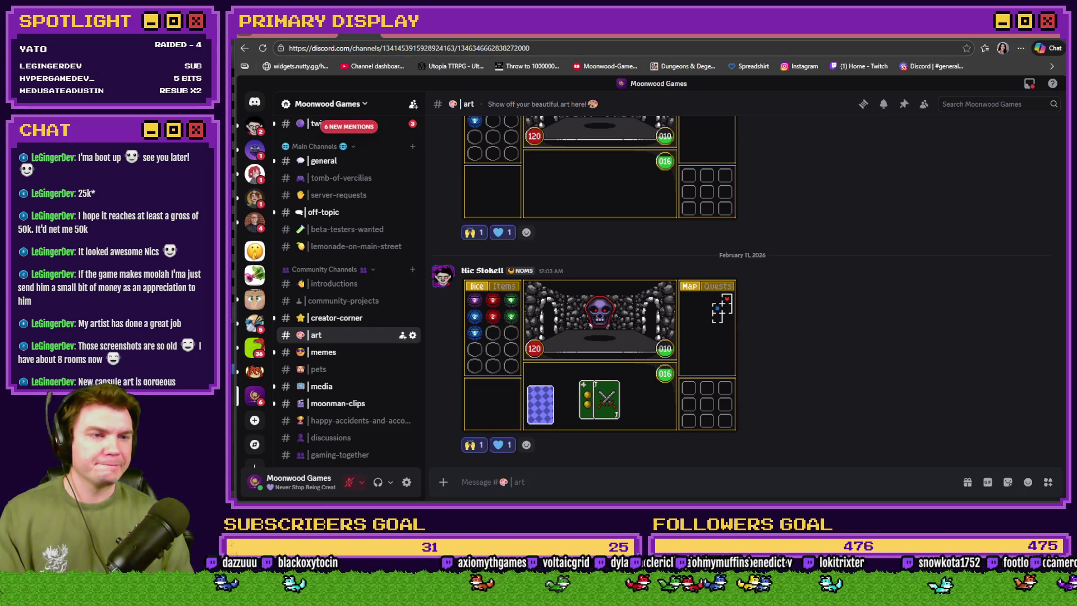
key("alt+Tab")
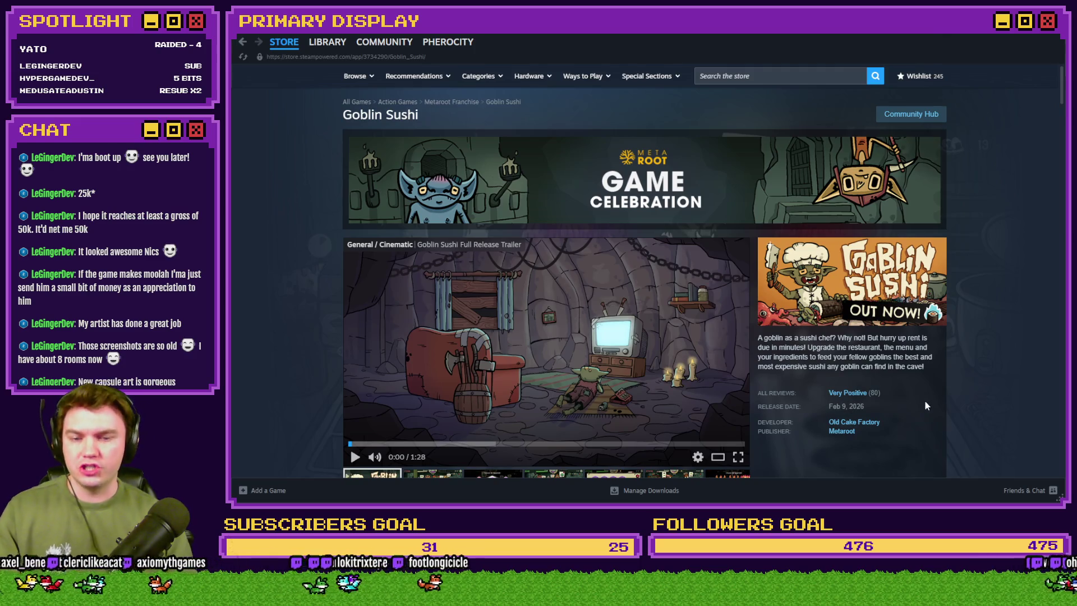
View Goblin Sushi's second through fifth screenshots, ending back on the second one.
scroll(952, 385, "down", 1)
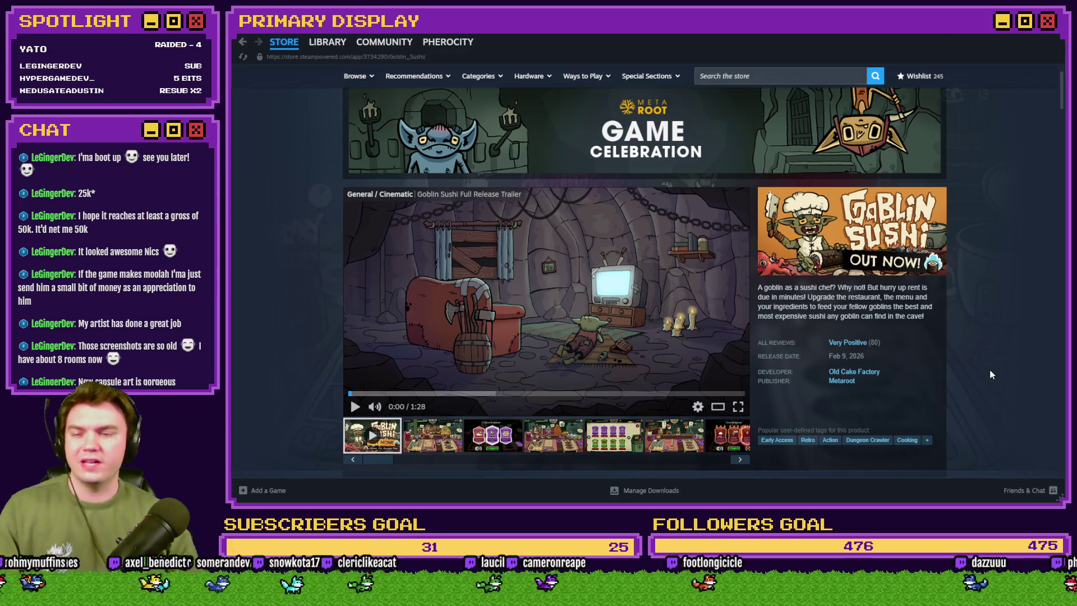
left_click(441, 443)
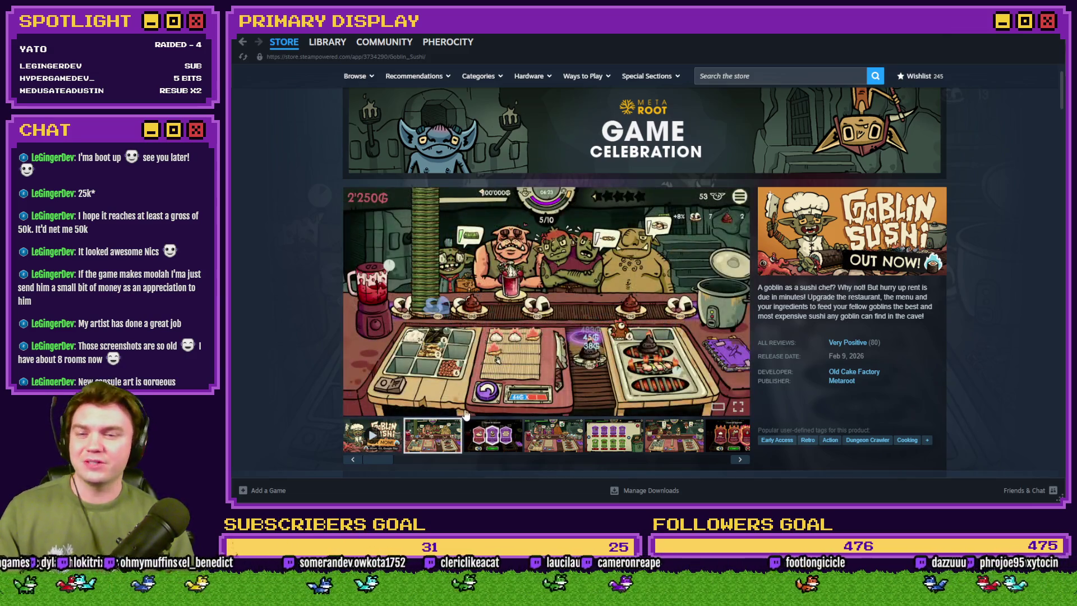
left_click(478, 436)
left_click(542, 441)
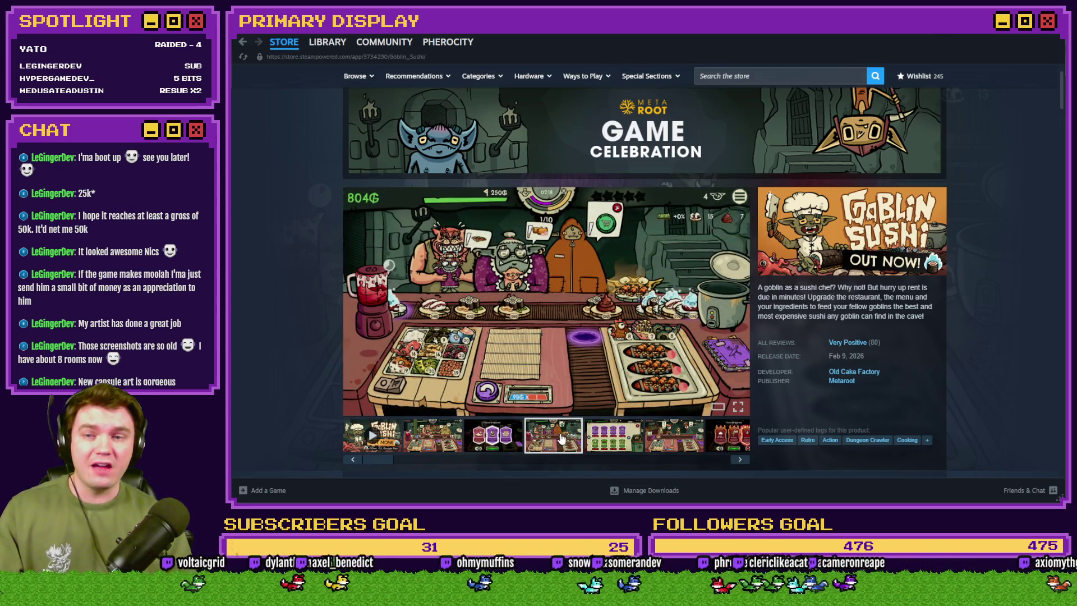
left_click(602, 443)
left_click(663, 441)
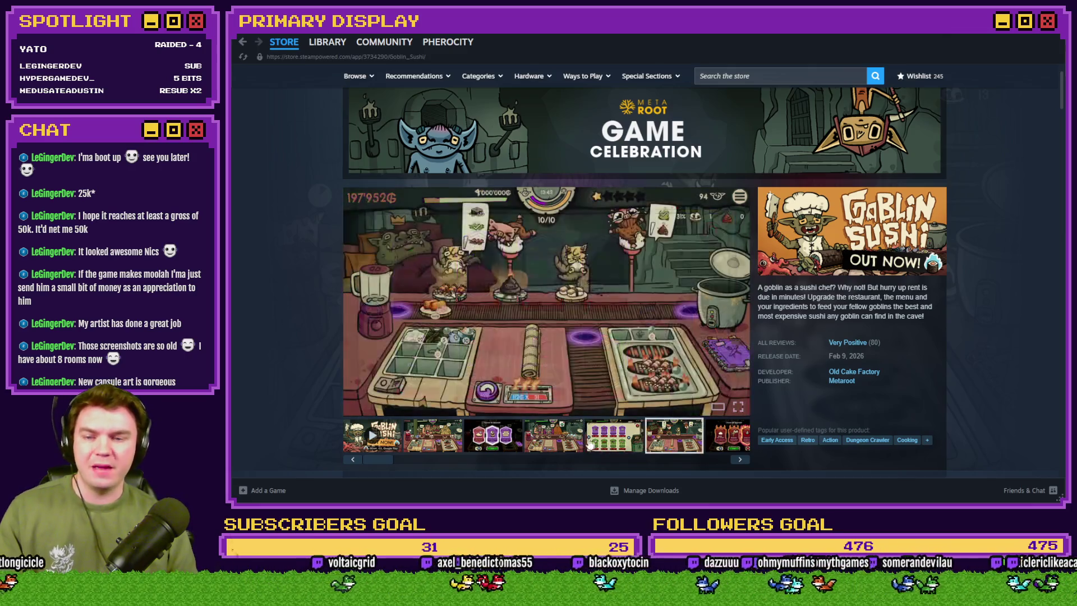
left_click(441, 446)
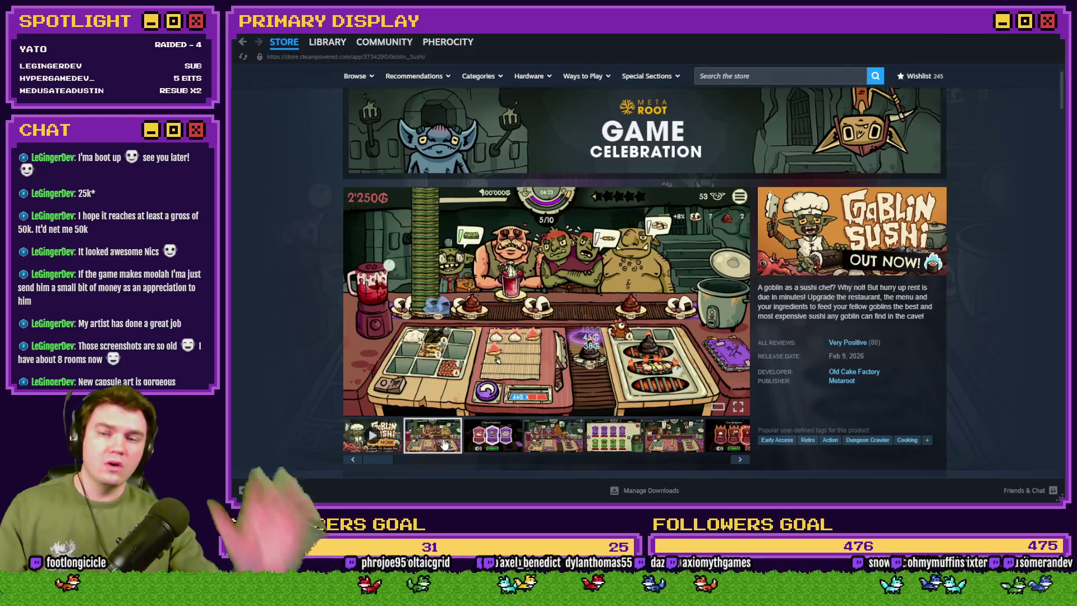